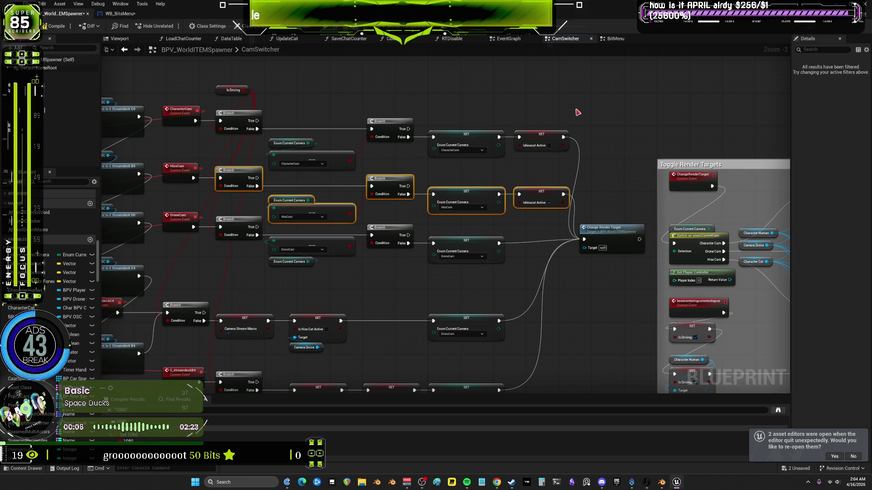
Line up the two lower Branch nodes and align the two Camera Stream Macro SET nodes
scroll(615, 220, down, 3)
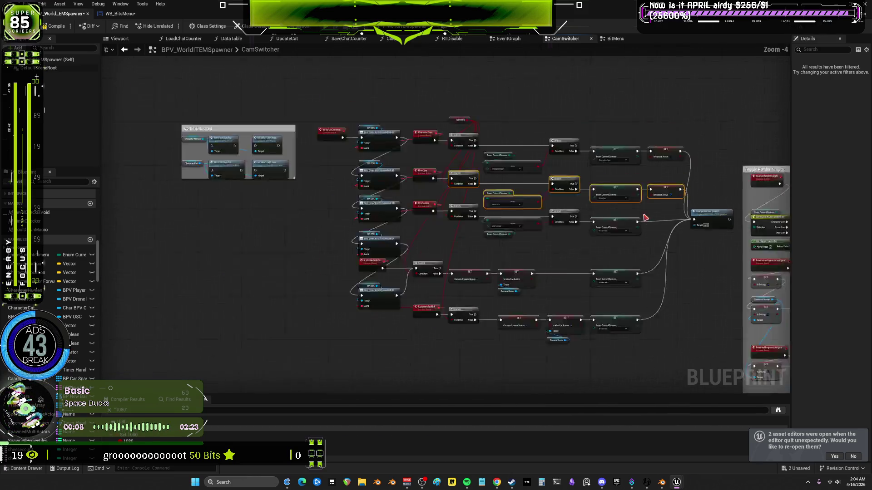
scroll(621, 210, up, 3)
mouse_move(731, 334)
mouse_down()
mouse_move(380, 258)
mouse_move(327, 282)
mouse_move(385, 301)
mouse_up()
scroll(371, 306, down, 1)
shift+click(390, 227)
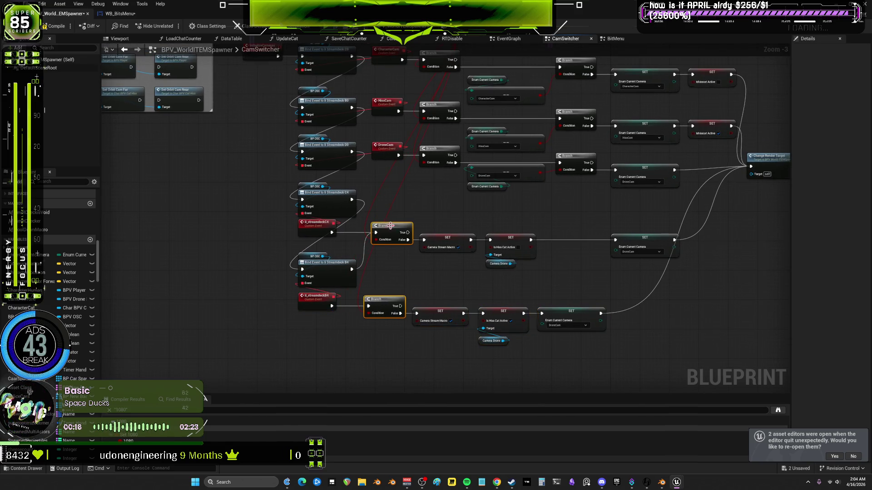
click(429, 244)
shift+click(444, 312)
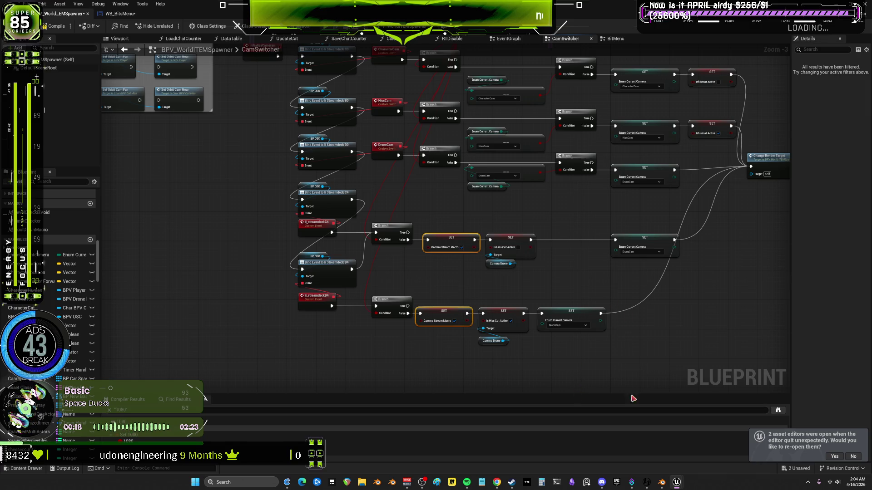
mouse_move(700, 359)
mouse_down()
mouse_move(535, 266)
mouse_move(483, 225)
mouse_move(523, 238)
mouse_up()
drag(463, 357, 473, 259)
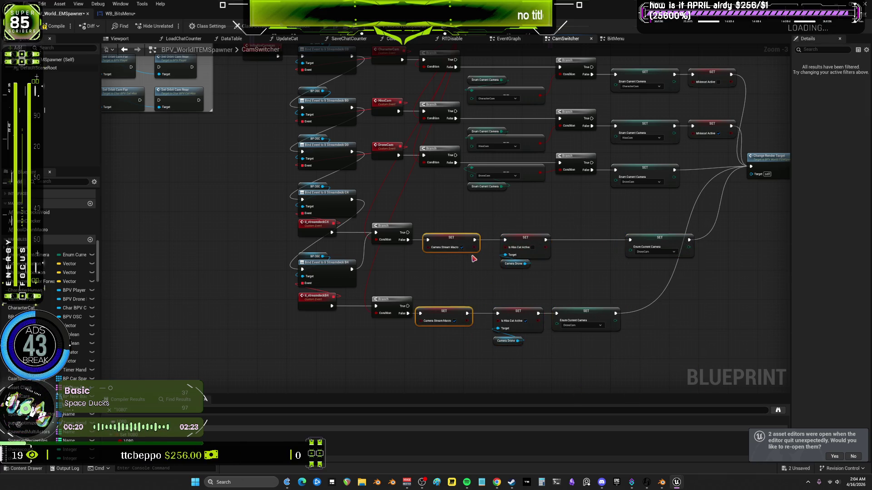
key(shift+d)
Align the Is Hiss Cat Active SET nodes together with the Camera Drone node
click(518, 311)
shift+click(522, 238)
shift+click(509, 264)
key(shift+a)
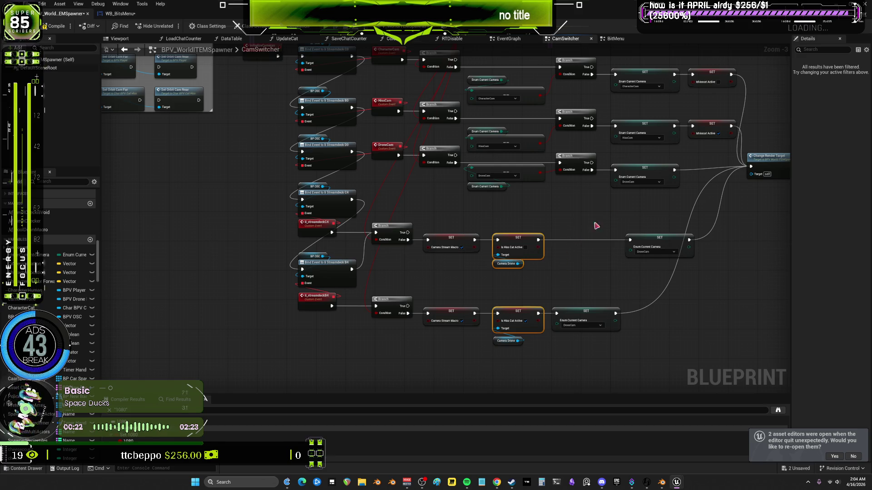
Align all three Enum Current Camera SET nodes into one column
mouse_move(704, 374)
mouse_down()
mouse_move(661, 282)
mouse_move(618, 227)
mouse_move(644, 173)
mouse_up()
key(shift+d)
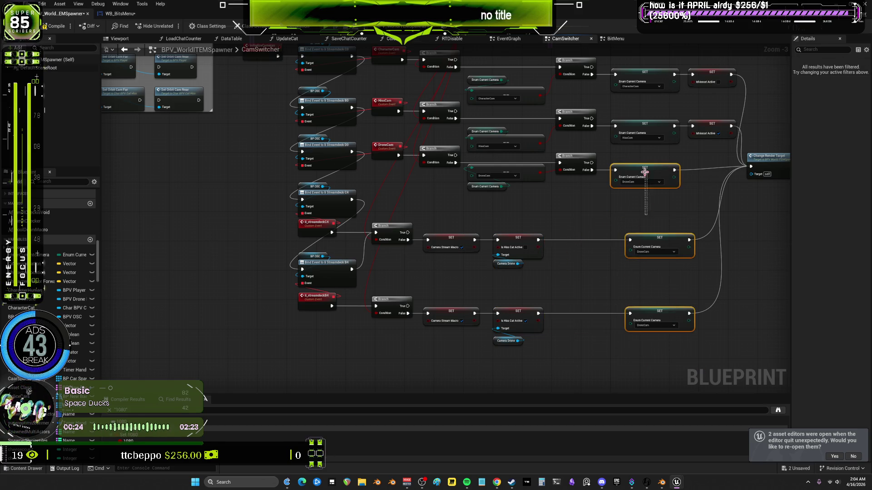
key(shift+a)
click(704, 225)
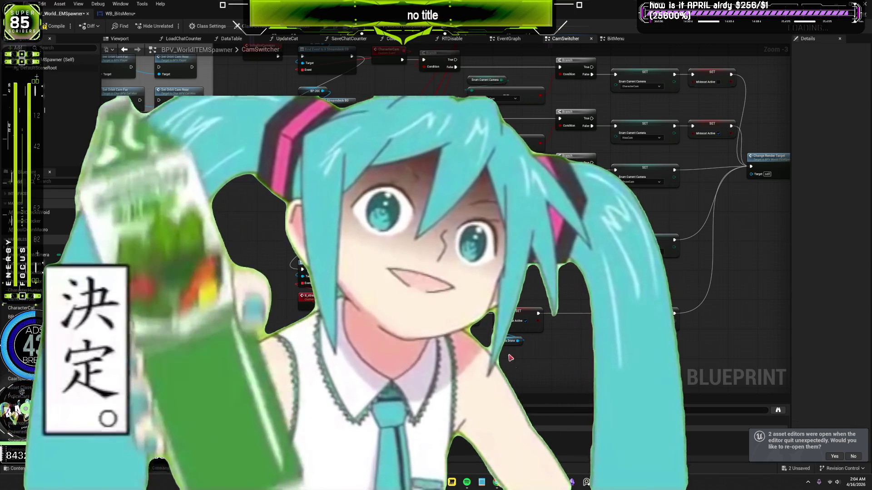
Check the Camera Drone and Camera Stream Macro SET nodes' alignment by selecting them
drag(516, 368, 496, 345)
click(538, 292)
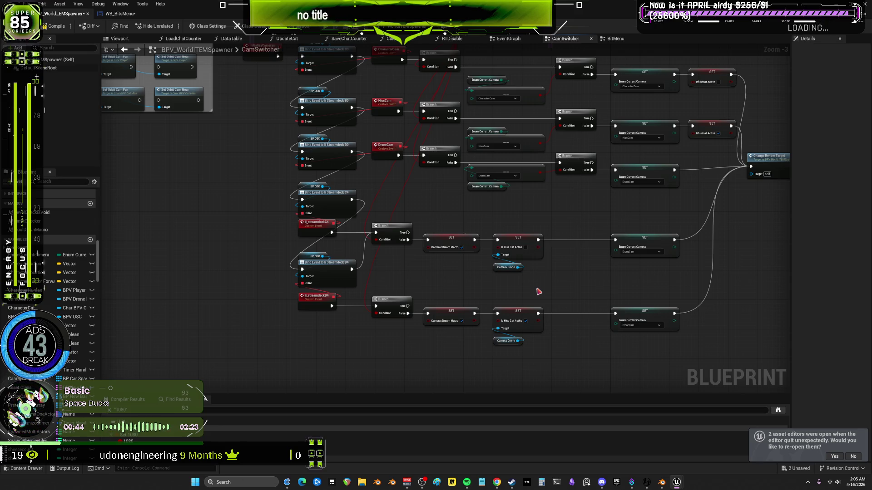
scroll(424, 217, up, 3)
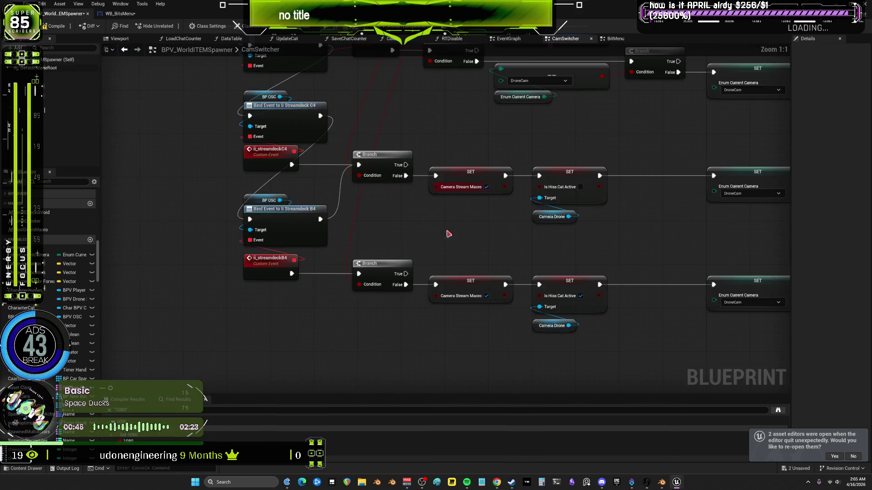
drag(510, 117, 472, 359)
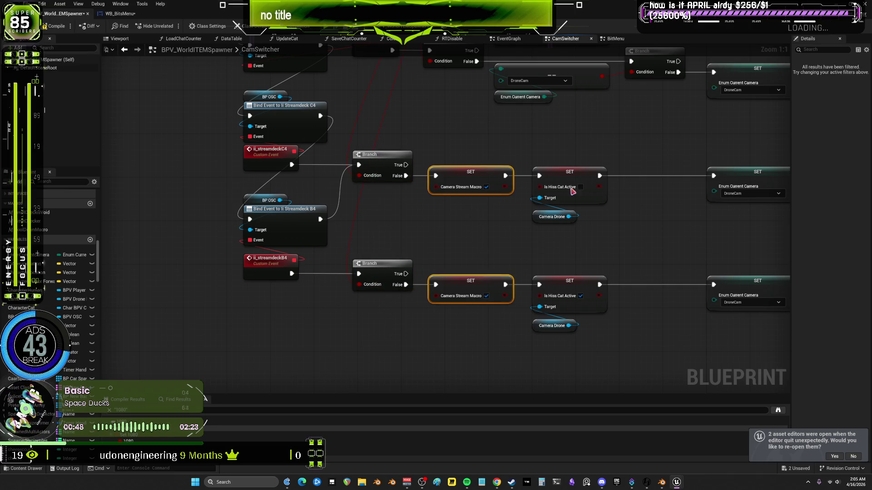
scroll(584, 351, down, 1)
click(584, 350)
scroll(590, 350, down, 2)
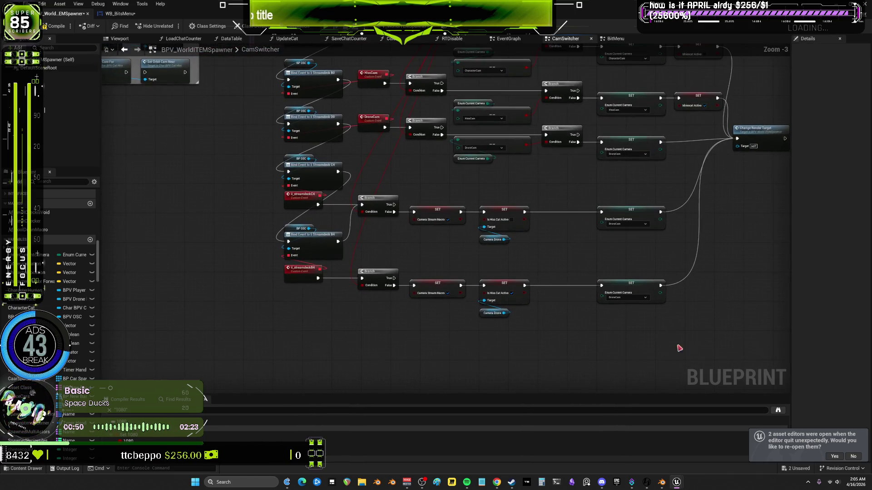
mouse_move(680, 348)
mouse_down()
mouse_move(306, 297)
mouse_move(325, 366)
mouse_up()
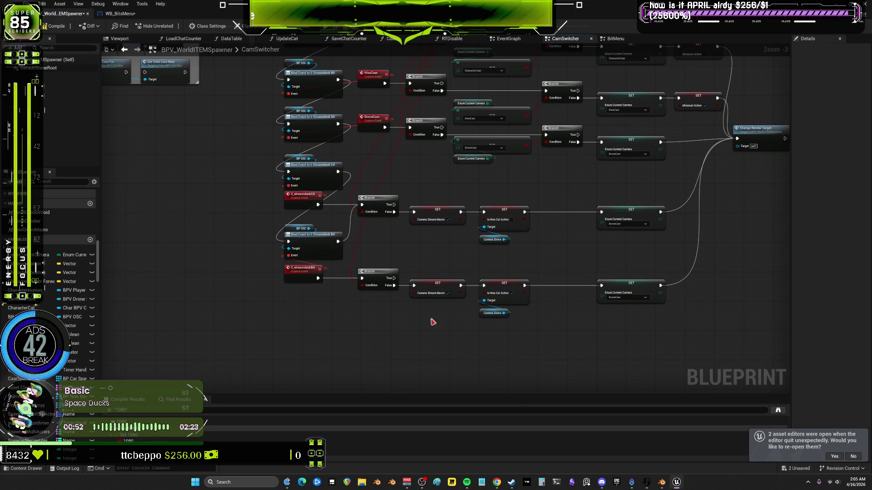
Move the InitializeCameras event above the first BP OSC node
mouse_move(495, 218)
mouse_down()
mouse_move(502, 227)
mouse_move(510, 140)
mouse_move(517, 207)
mouse_move(566, 228)
mouse_move(538, 255)
mouse_move(506, 250)
mouse_move(570, 234)
mouse_move(584, 245)
mouse_move(498, 232)
mouse_move(549, 232)
mouse_move(508, 233)
mouse_move(555, 243)
mouse_move(520, 249)
mouse_move(537, 255)
mouse_move(460, 241)
mouse_move(574, 301)
mouse_move(478, 331)
mouse_move(561, 338)
mouse_move(506, 325)
mouse_move(558, 307)
mouse_move(465, 290)
mouse_move(522, 261)
mouse_move(455, 279)
mouse_move(526, 285)
mouse_move(483, 292)
mouse_move(526, 290)
mouse_move(492, 293)
mouse_move(528, 304)
mouse_move(498, 292)
mouse_move(531, 279)
mouse_up()
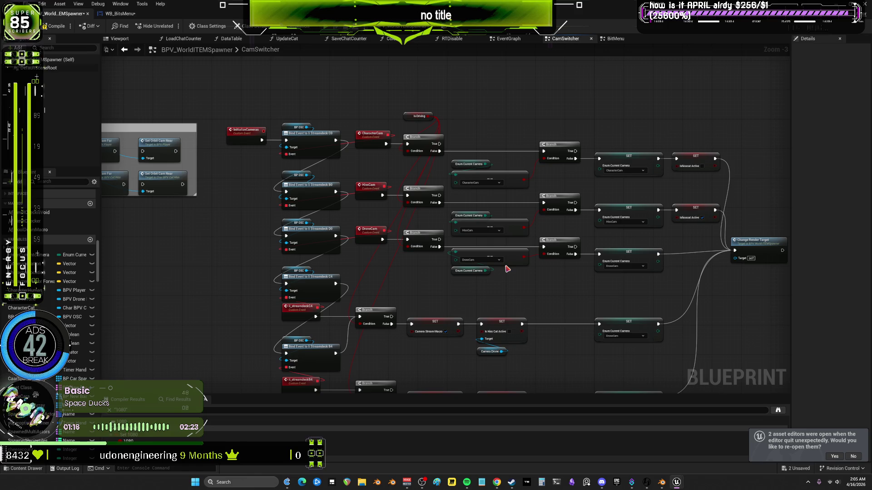
mouse_move(597, 320)
mouse_down()
mouse_move(614, 291)
mouse_move(589, 245)
mouse_up()
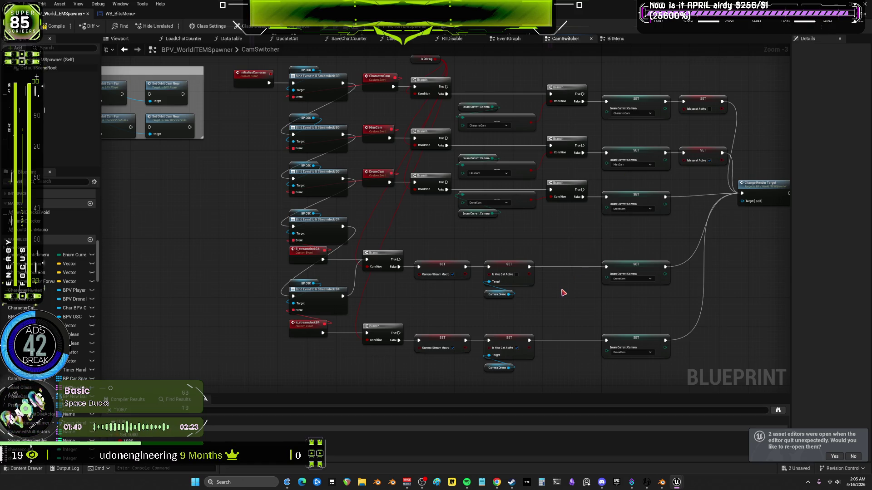
mouse_move(563, 293)
mouse_down()
mouse_move(601, 247)
mouse_move(575, 257)
mouse_up()
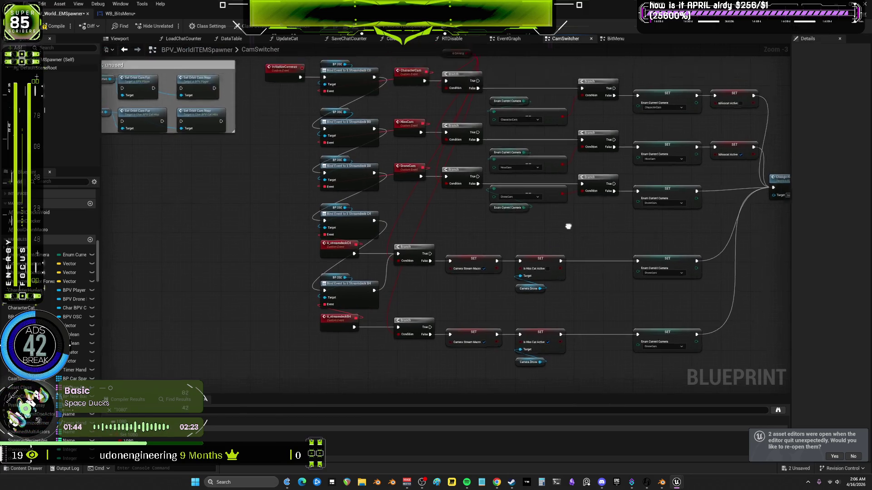
mouse_move(563, 209)
mouse_down()
mouse_move(434, 197)
mouse_move(605, 242)
mouse_up()
scroll(589, 271, down, 1)
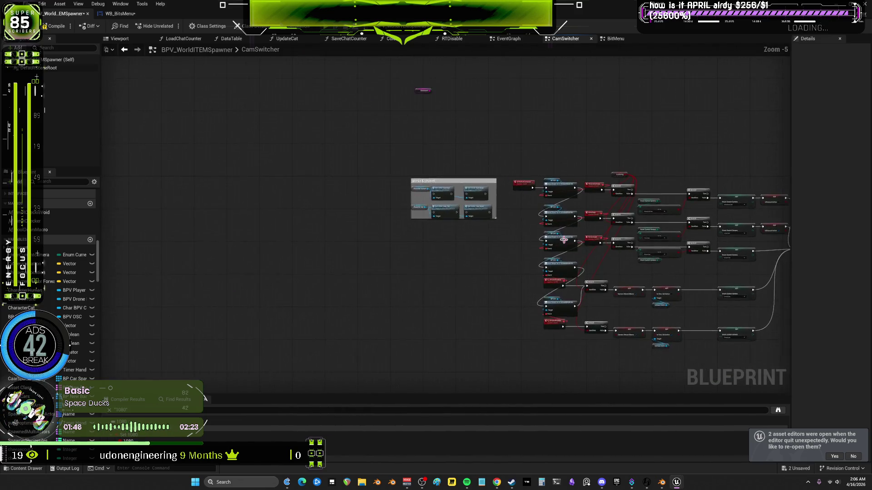
scroll(415, 201, up, 5)
mouse_move(428, 150)
mouse_down()
mouse_move(453, 117)
mouse_move(505, 122)
mouse_up()
scroll(548, 170, down, 3)
drag(547, 171, 461, 152)
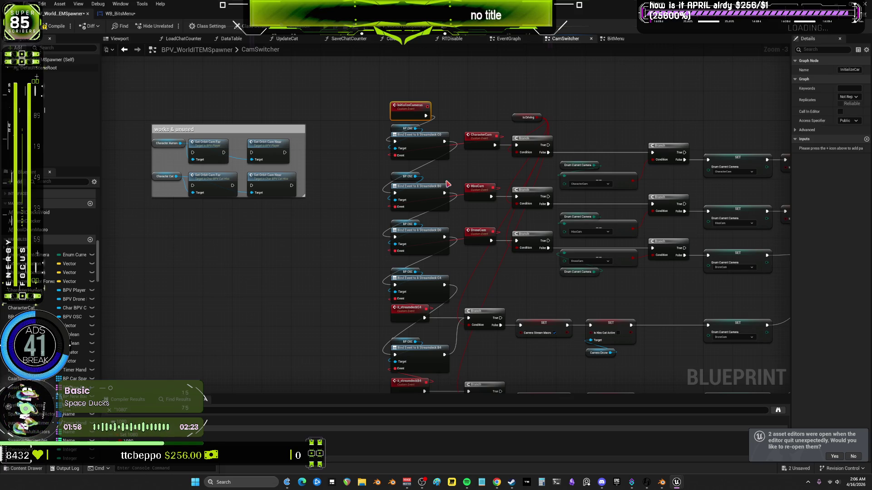
Nudge the DroneCam select and Enum Current Camera nodes into even spacing
scroll(658, 248, up, 3)
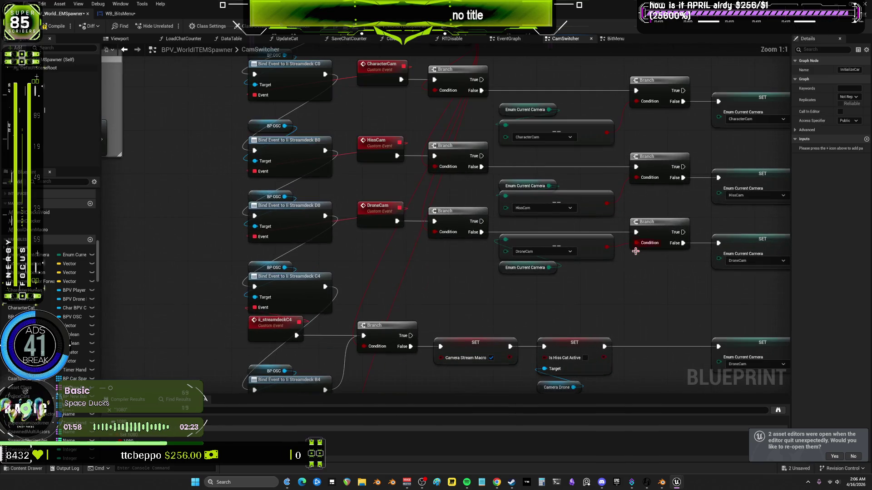
mouse_move(590, 274)
mouse_down()
mouse_move(588, 257)
mouse_move(488, 205)
mouse_up()
click(522, 244)
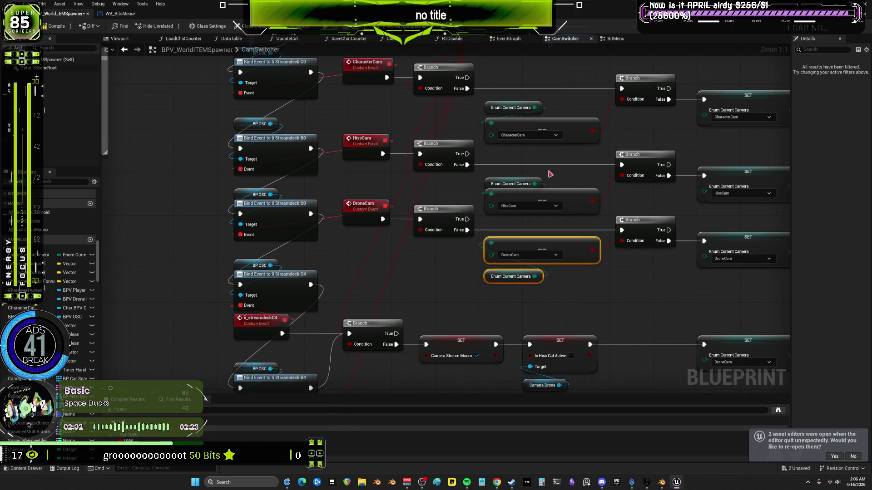
click(540, 184)
mouse_move(546, 186)
mouse_down()
mouse_move(540, 219)
mouse_move(538, 209)
mouse_up()
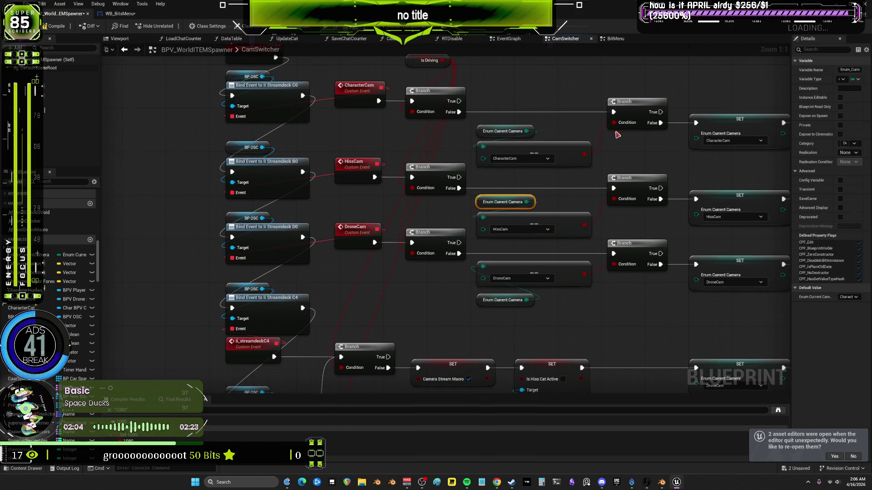
Zoom out over the Set Orbit Cam and lower nodes to check the spacing
scroll(645, 207, down, 4)
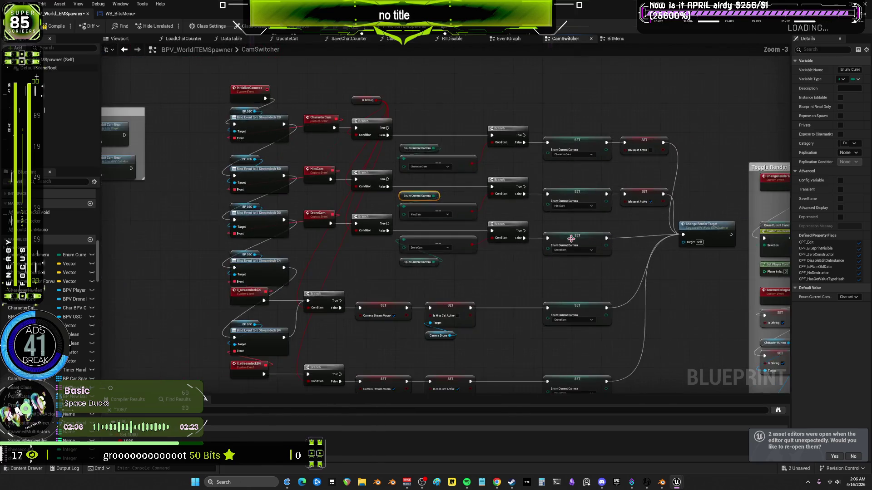
drag(505, 207, 529, 216)
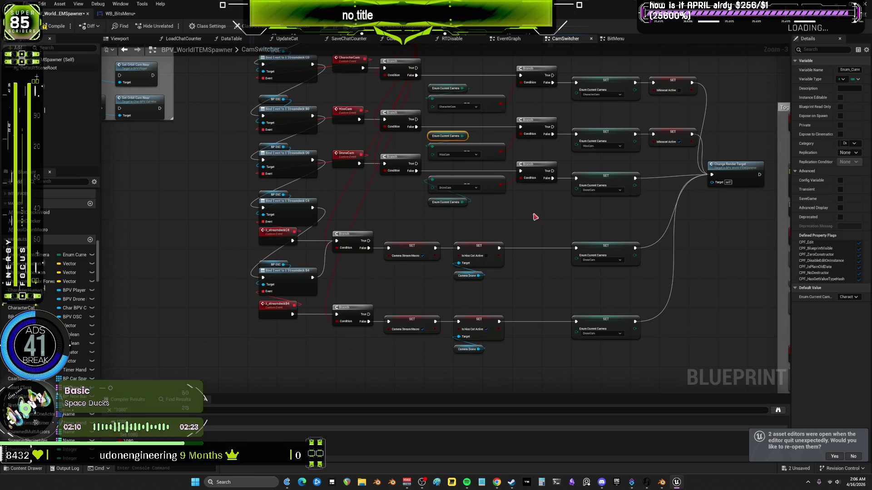
scroll(534, 217, down, 2)
scroll(551, 267, up, 4)
mouse_move(417, 217)
mouse_down()
mouse_move(490, 272)
mouse_move(638, 331)
mouse_move(669, 327)
mouse_move(559, 347)
mouse_move(740, 396)
mouse_move(432, 276)
mouse_move(516, 218)
mouse_move(520, 240)
mouse_move(495, 259)
mouse_move(514, 301)
mouse_up()
scroll(431, 276, down, 2)
scroll(513, 300, up, 1)
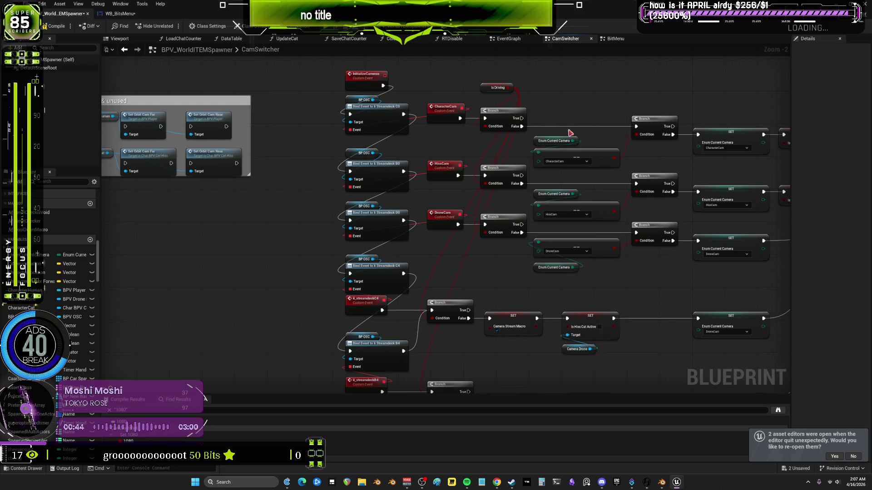
scroll(567, 281, up, 2)
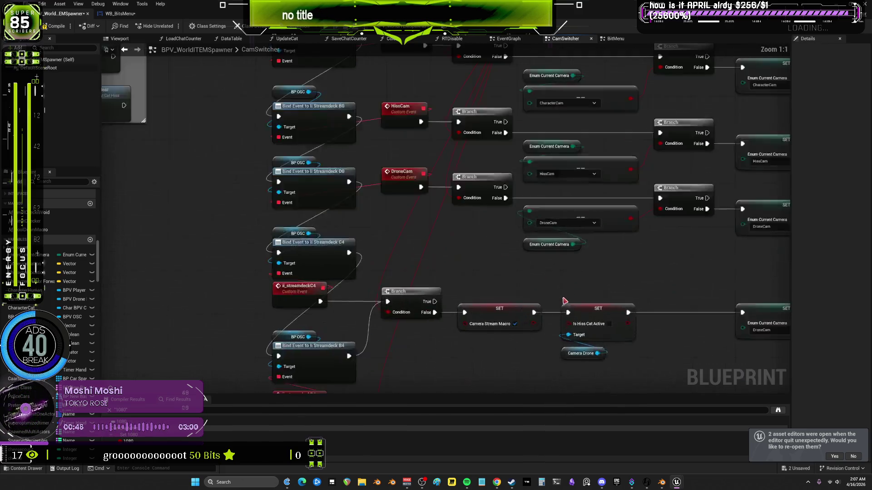
scroll(577, 268, down, 6)
scroll(586, 257, up, 7)
scroll(586, 257, down, 1)
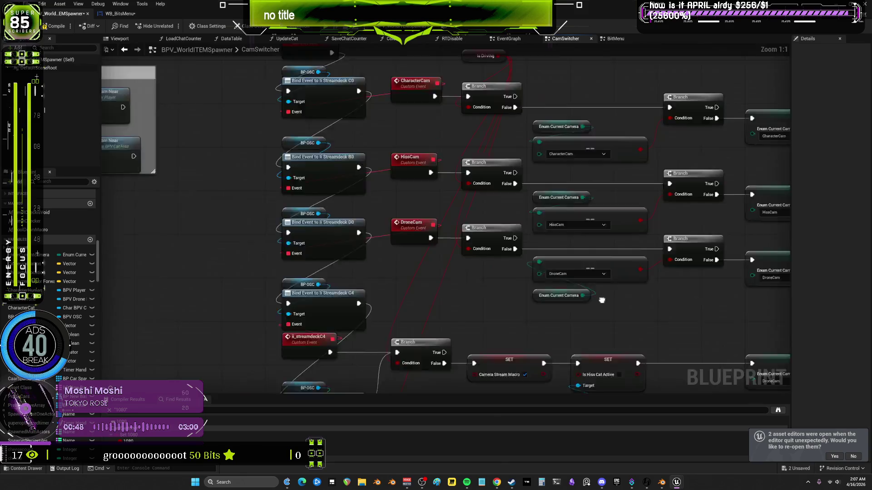
drag(586, 257, 450, 261)
scroll(451, 261, down, 3)
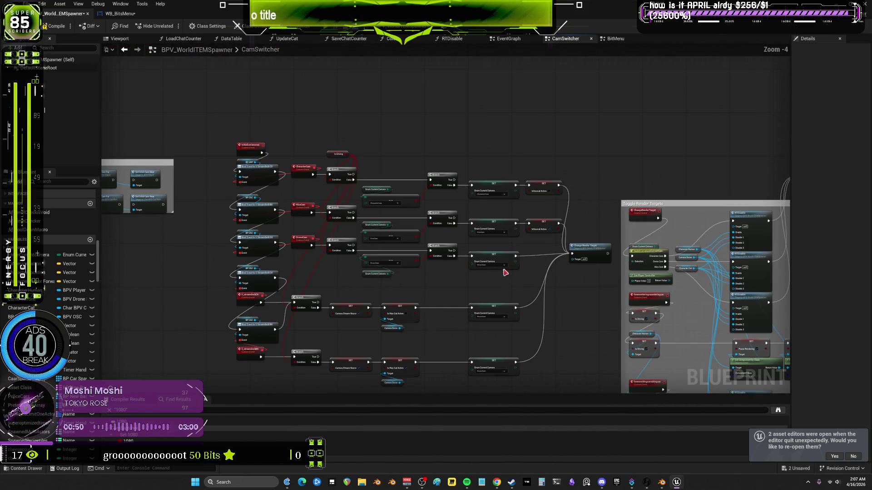
drag(414, 308, 457, 310)
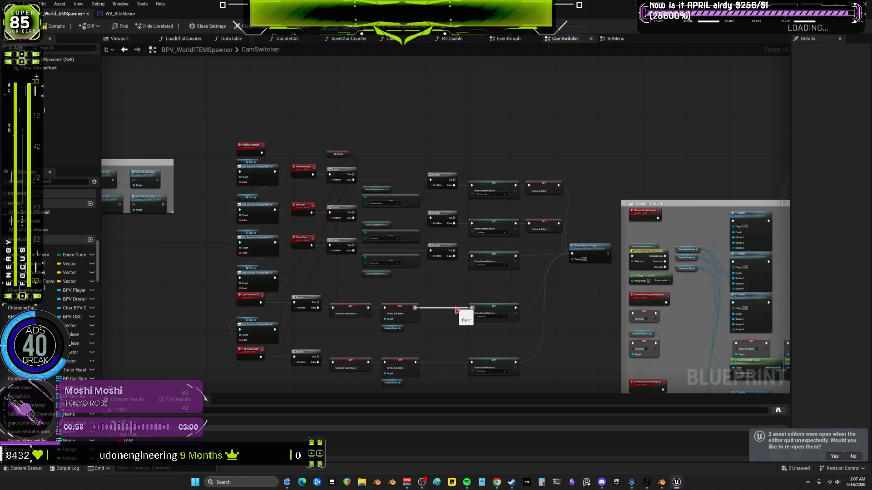
drag(457, 310, 472, 308)
scroll(522, 269, up, 2)
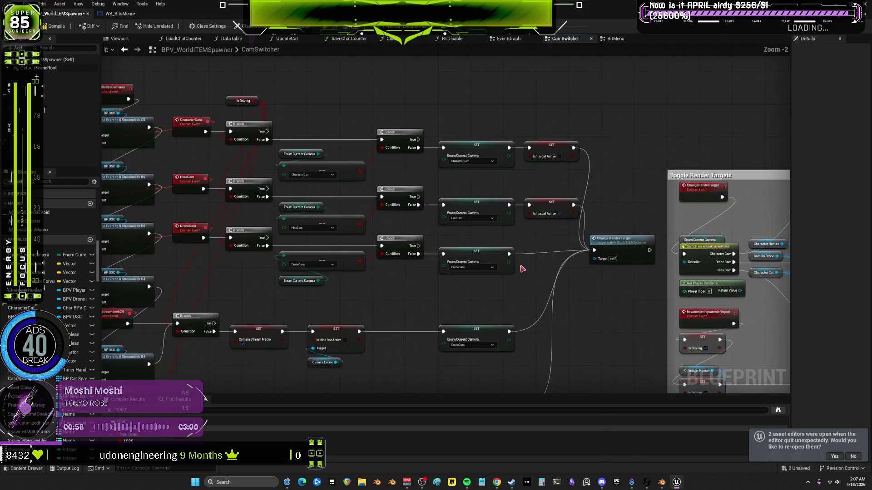
mouse_move(544, 124)
mouse_down()
mouse_move(633, 321)
mouse_move(652, 340)
mouse_move(602, 324)
mouse_move(724, 300)
mouse_move(750, 303)
mouse_up()
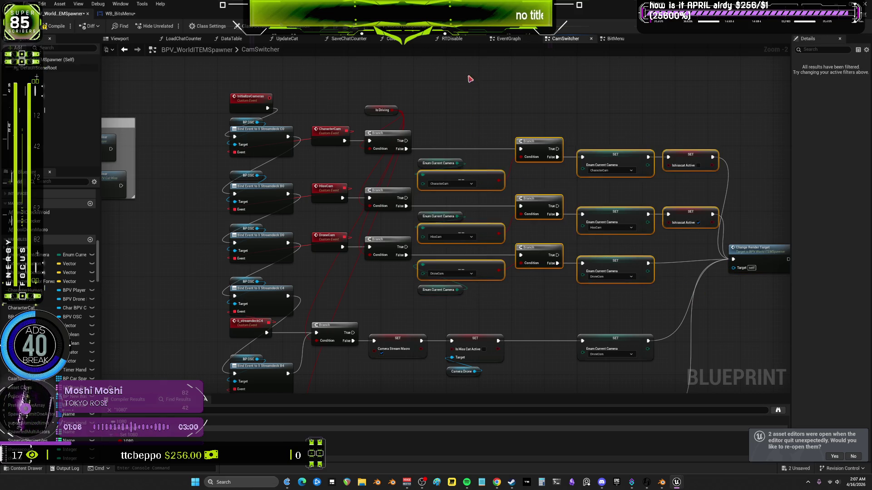
mouse_move(430, 103)
mouse_down()
mouse_move(515, 317)
mouse_move(549, 314)
mouse_up()
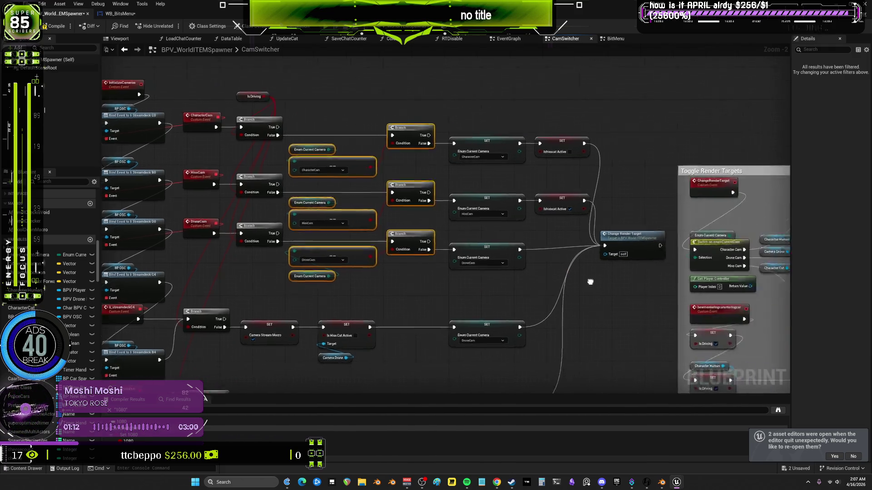
scroll(590, 279, up, 2)
scroll(580, 258, down, 2)
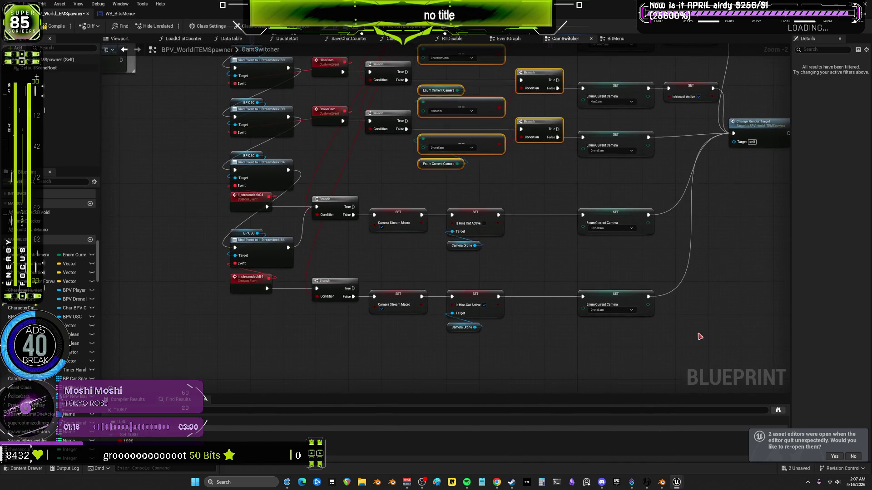
mouse_move(708, 344)
mouse_down()
mouse_move(310, 208)
mouse_move(244, 165)
mouse_up()
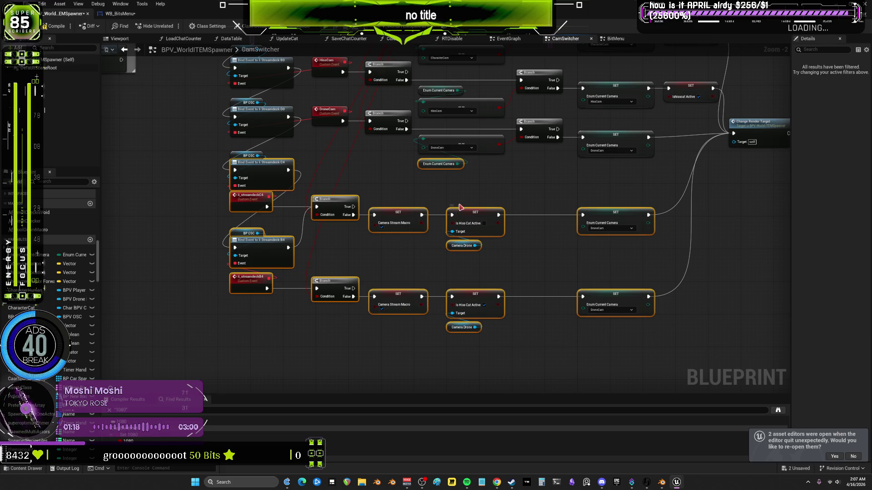
drag(512, 190, 559, 336)
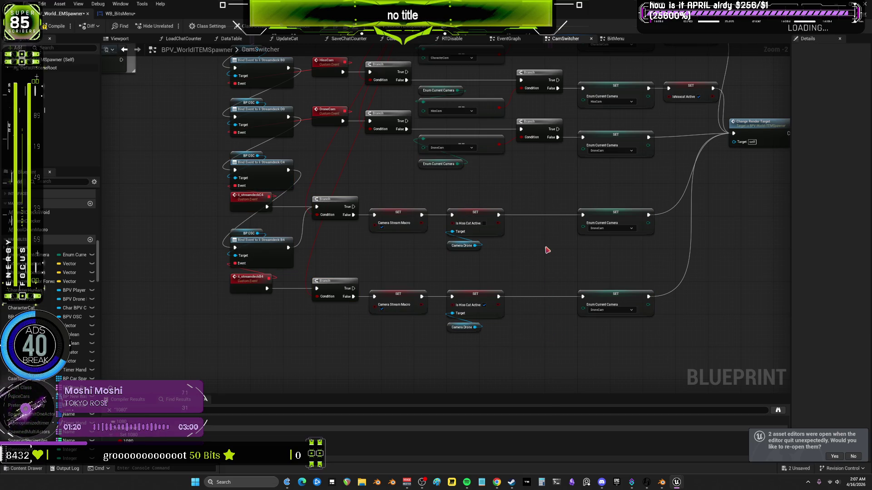
mouse_move(533, 195)
mouse_down()
mouse_move(550, 261)
mouse_move(585, 236)
mouse_up()
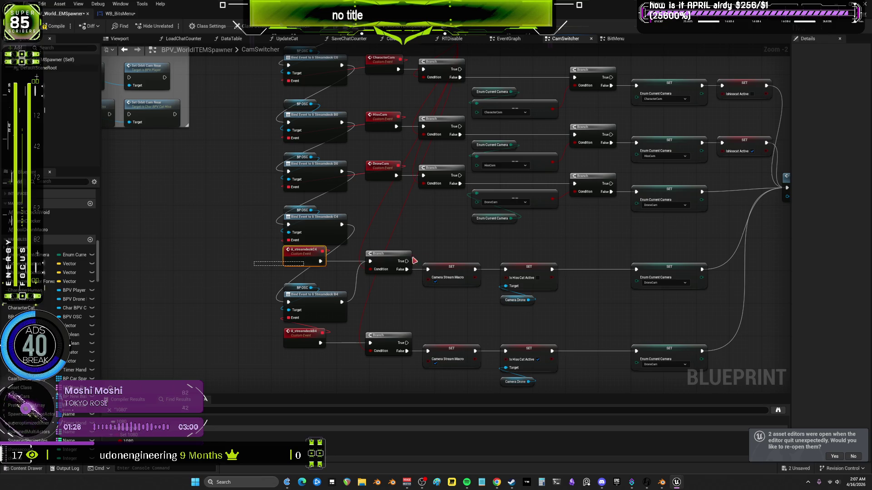
drag(439, 250, 428, 336)
mouse_move(355, 87)
mouse_down()
mouse_move(526, 292)
mouse_move(651, 322)
mouse_move(703, 292)
mouse_move(749, 311)
mouse_move(699, 254)
mouse_move(618, 229)
mouse_move(407, 214)
mouse_move(214, 151)
mouse_move(526, 192)
mouse_move(565, 214)
mouse_move(544, 230)
mouse_up()
scroll(614, 252, up, 2)
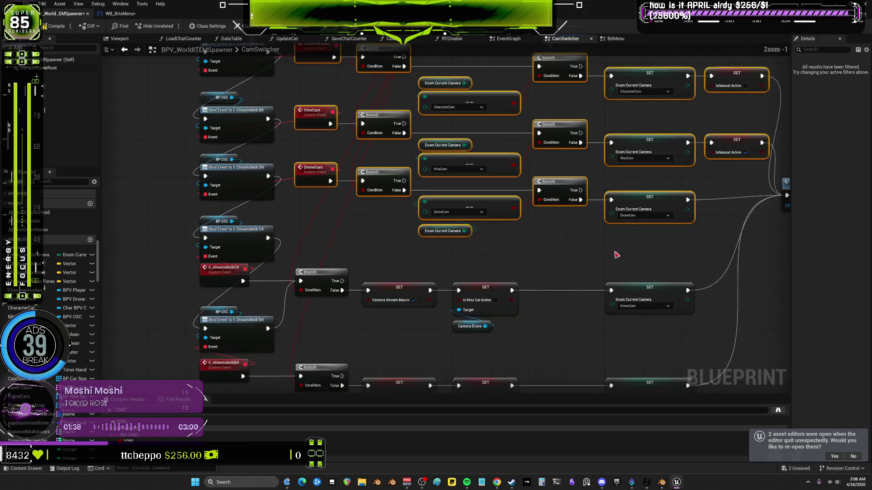
scroll(473, 254, down, 1)
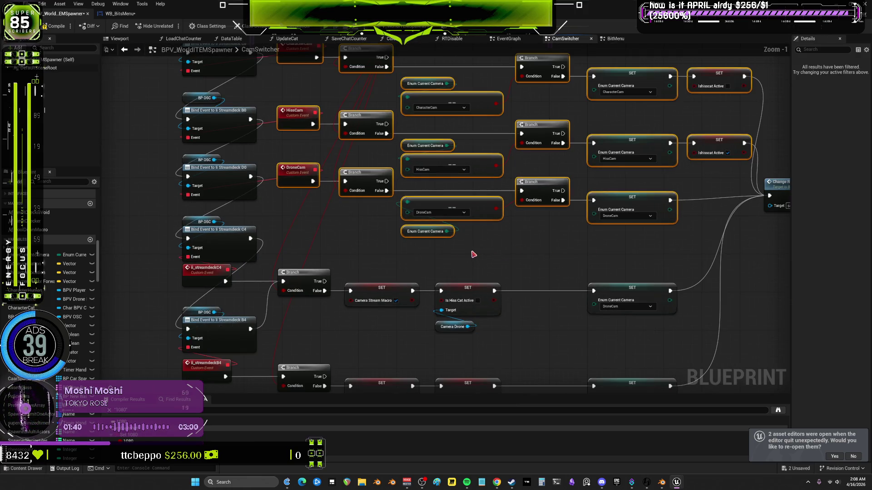
right_click(305, 243)
click(592, 251)
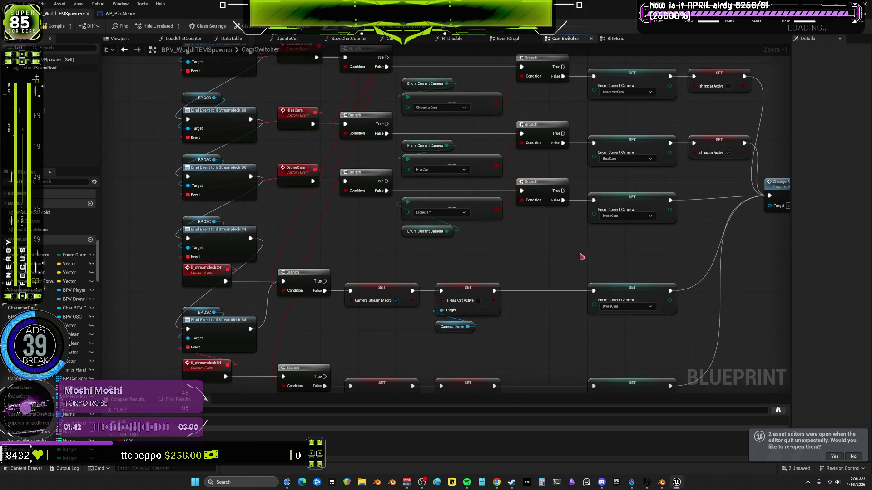
drag(591, 251, 384, 257)
mouse_move(561, 250)
mouse_down()
mouse_move(341, 265)
mouse_move(556, 224)
mouse_move(603, 224)
mouse_move(636, 142)
mouse_move(571, 181)
mouse_move(491, 281)
mouse_move(491, 224)
mouse_up()
scroll(606, 177, down, 1)
scroll(606, 177, up, 1)
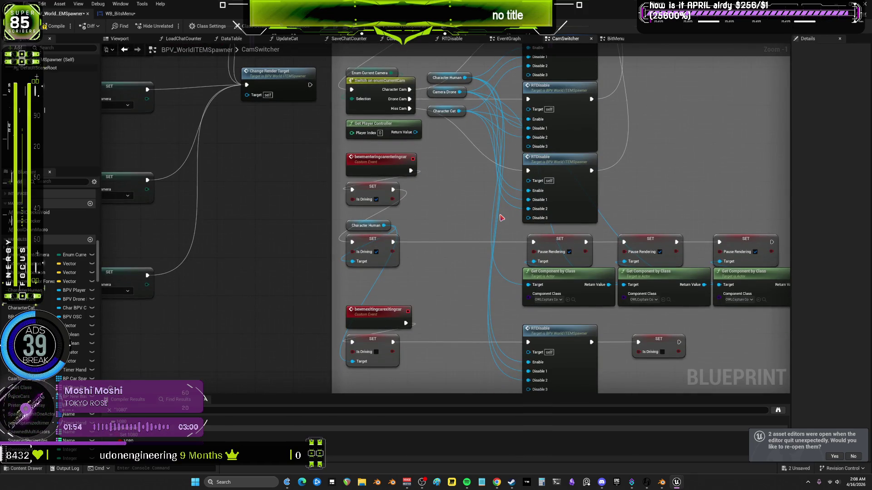
scroll(511, 160, down, 2)
mouse_move(491, 179)
mouse_down()
mouse_move(508, 216)
mouse_move(508, 377)
mouse_up()
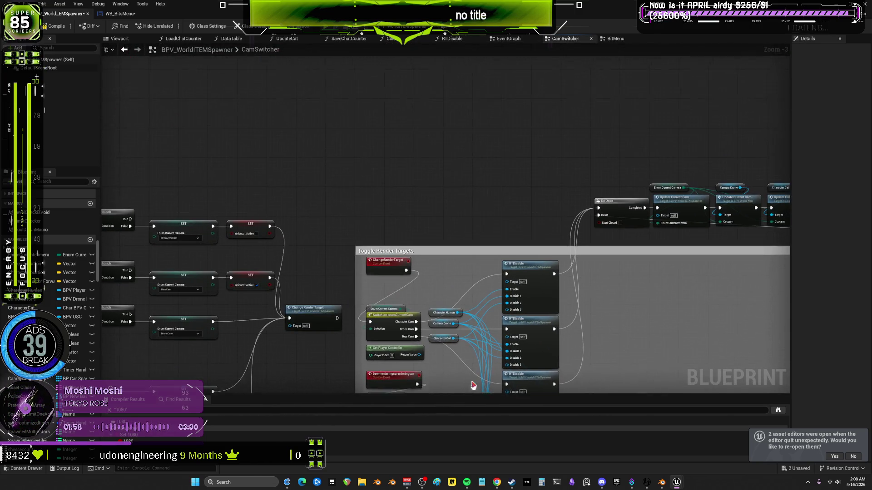
scroll(318, 210, up, 3)
mouse_move(318, 210)
mouse_down()
mouse_move(302, 166)
mouse_move(289, 157)
mouse_move(269, 235)
mouse_move(207, 155)
mouse_up()
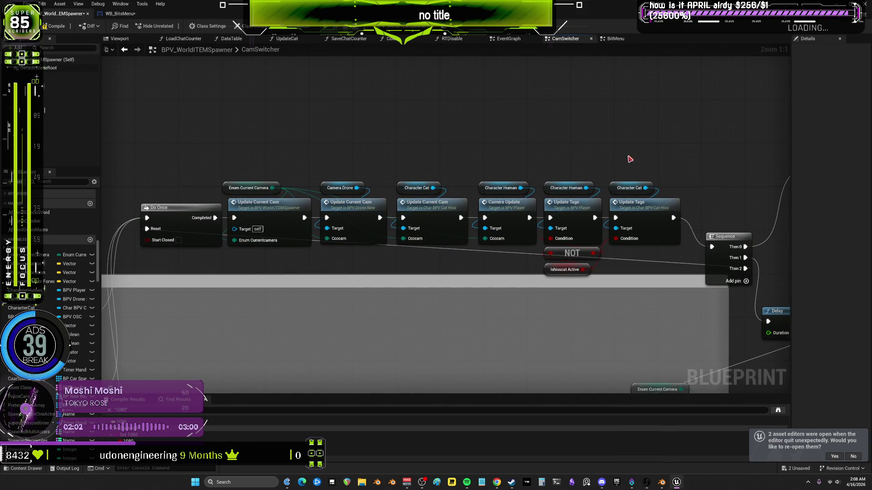
drag(630, 159, 606, 147)
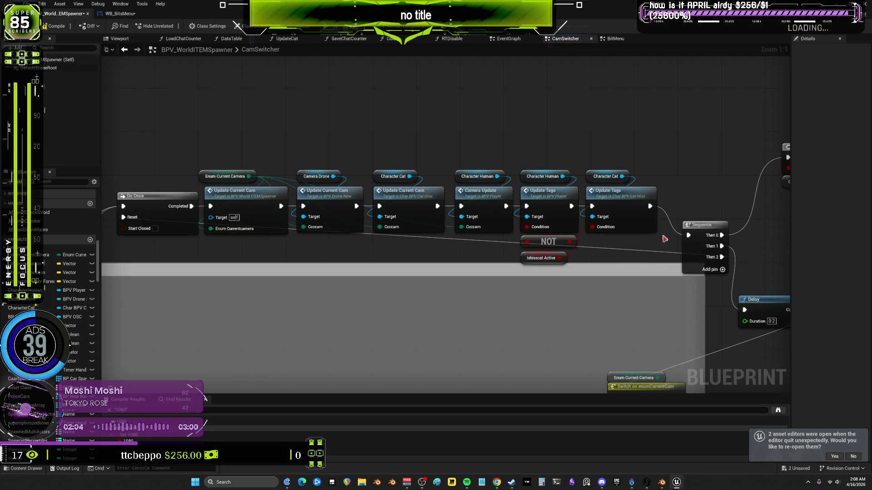
mouse_move(664, 238)
mouse_down()
mouse_move(504, 248)
mouse_move(296, 229)
mouse_up()
mouse_move(537, 189)
mouse_down()
mouse_move(399, 164)
mouse_move(381, 139)
mouse_up()
mouse_move(439, 110)
mouse_down()
mouse_move(788, 249)
mouse_move(627, 229)
mouse_move(695, 243)
mouse_up()
drag(357, 198, 371, 155)
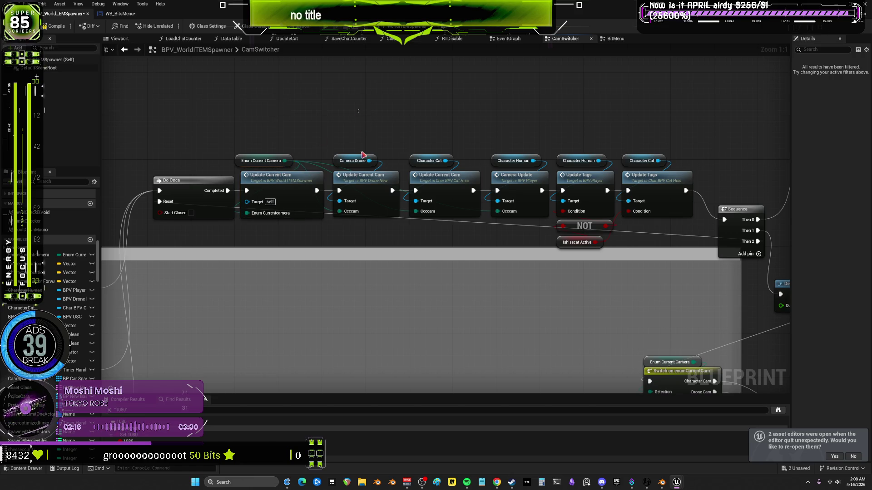
drag(734, 137, 312, 131)
drag(296, 96, 752, 244)
mouse_move(318, 200)
mouse_down()
mouse_move(471, 236)
mouse_move(475, 220)
mouse_move(352, 163)
mouse_move(394, 217)
mouse_up()
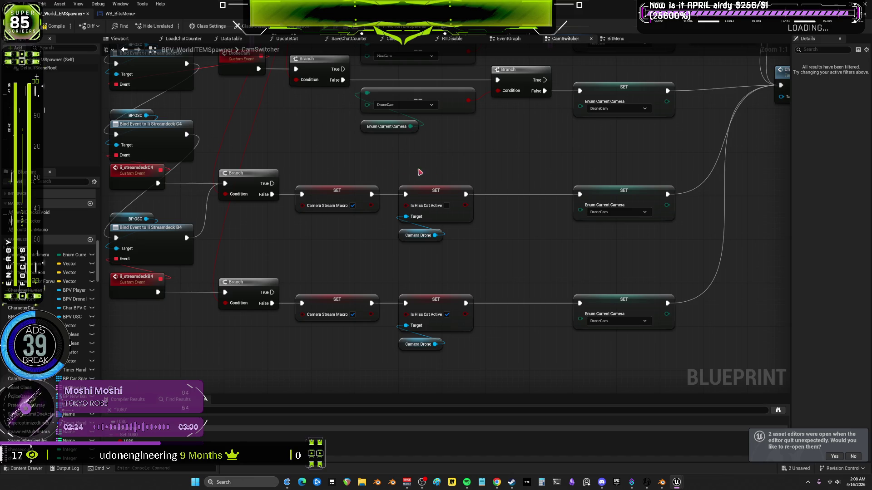
mouse_move(522, 172)
mouse_down()
mouse_move(349, 218)
mouse_move(249, 296)
mouse_move(459, 216)
mouse_move(440, 218)
mouse_up()
scroll(441, 219, down, 4)
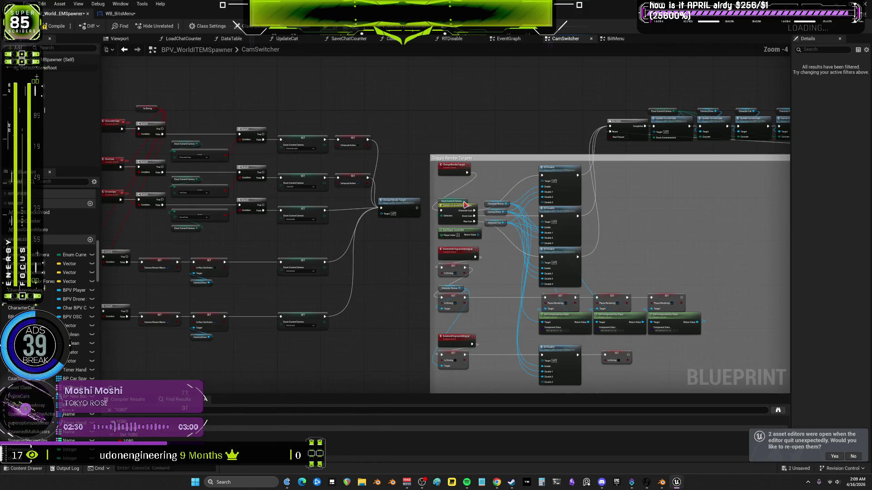
drag(612, 147, 340, 173)
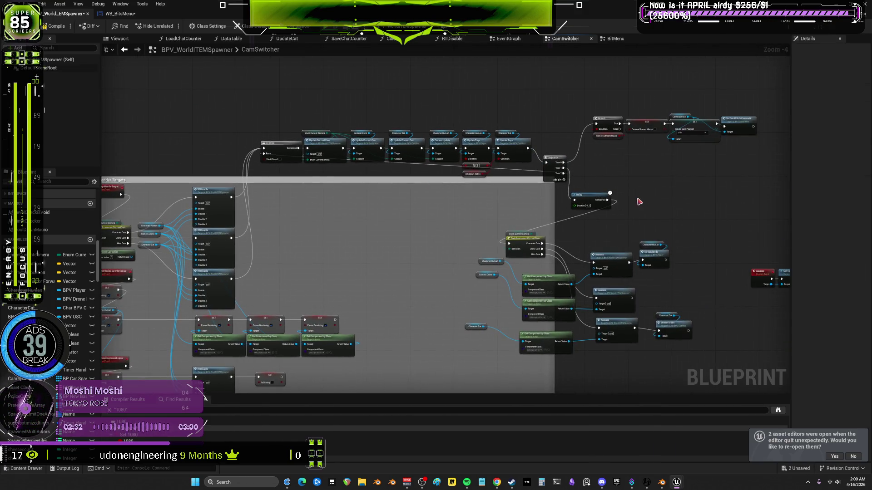
drag(636, 199, 477, 179)
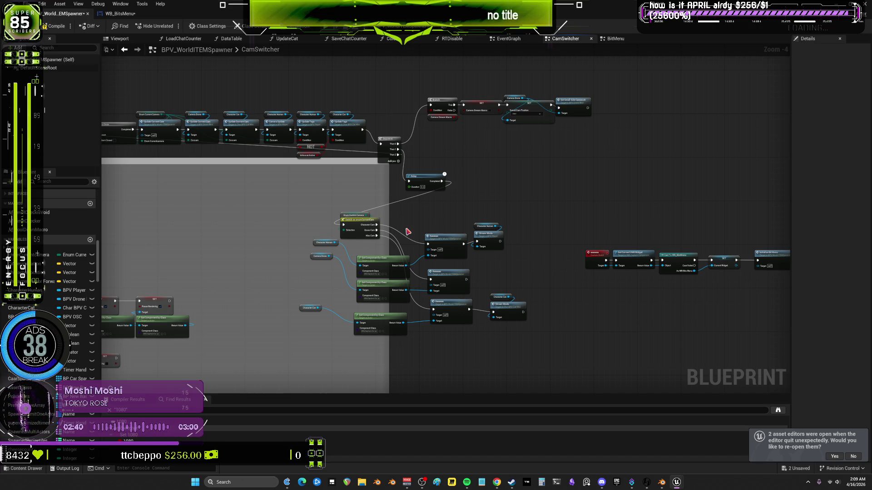
scroll(409, 232, up, 3)
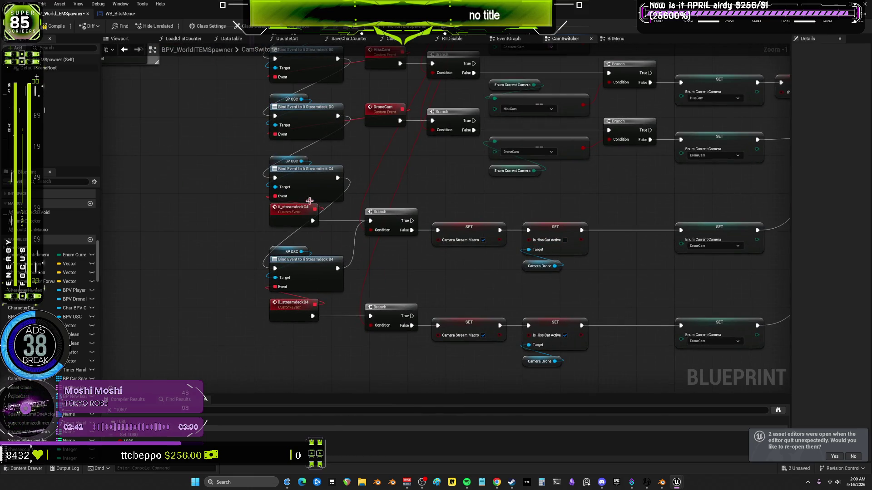
drag(611, 199, 404, 214)
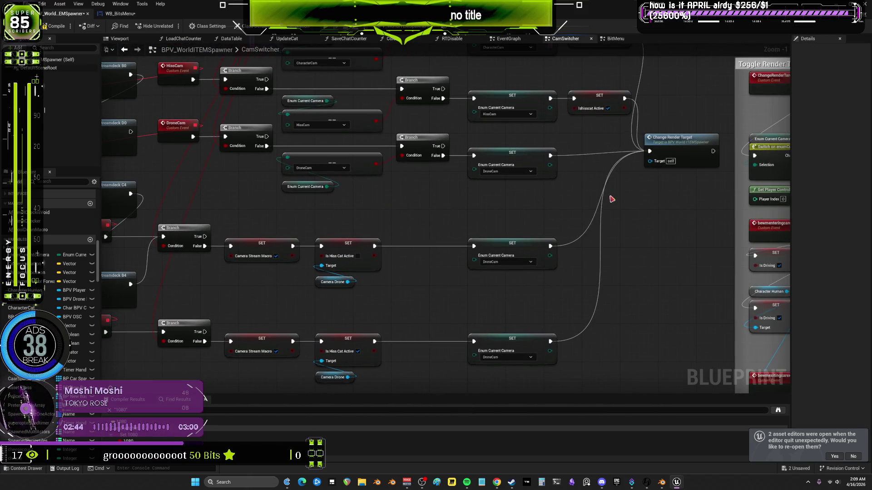
scroll(629, 321, down, 4)
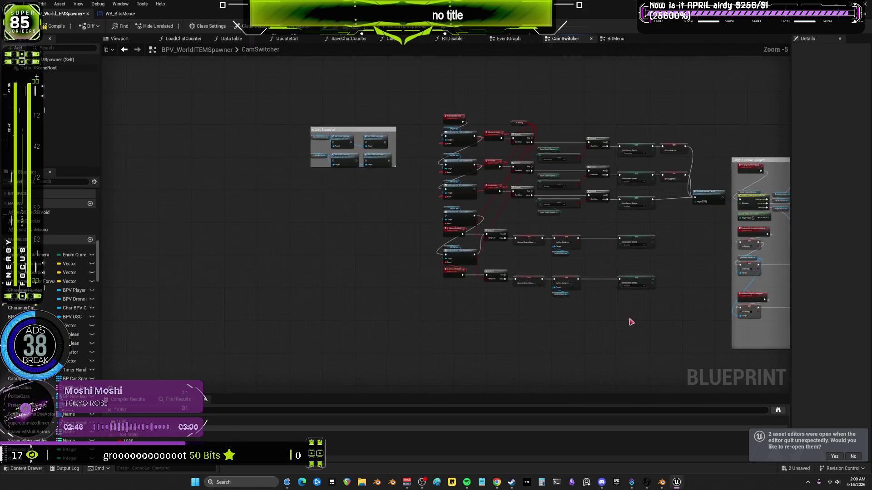
scroll(525, 278, up, 1)
mouse_move(669, 312)
mouse_down()
mouse_move(386, 208)
mouse_move(371, 179)
mouse_move(412, 336)
mouse_up()
mouse_move(589, 213)
mouse_down()
mouse_move(309, 329)
mouse_move(109, 339)
mouse_up()
mouse_move(219, 145)
mouse_down()
mouse_move(433, 218)
mouse_move(505, 221)
mouse_move(504, 240)
mouse_move(479, 235)
mouse_move(475, 224)
mouse_up()
mouse_move(363, 253)
mouse_down()
mouse_move(572, 306)
mouse_move(611, 335)
mouse_move(248, 149)
mouse_up()
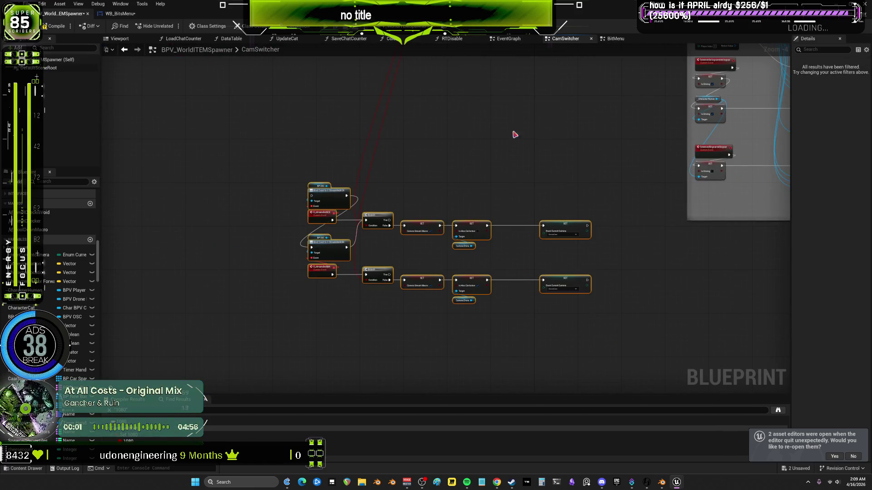
Select the SET and side camera position nodes beside the Branch
scroll(511, 132, up, 5)
drag(459, 179, 459, 178)
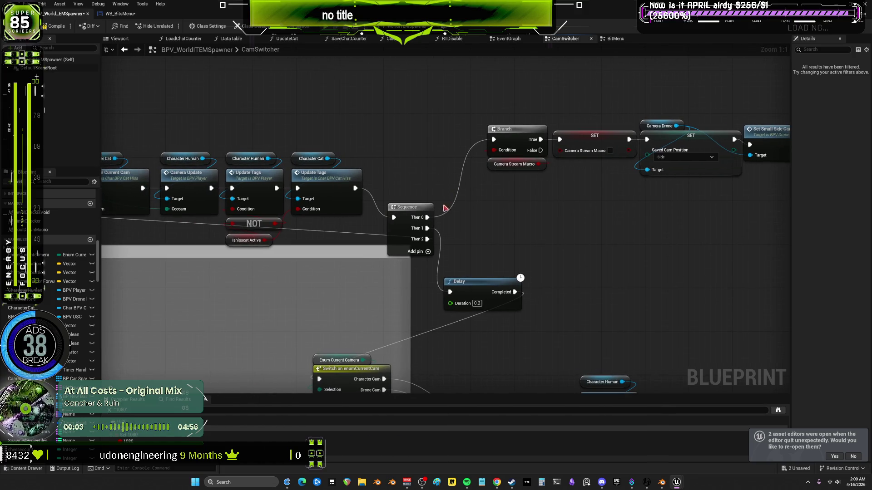
scroll(451, 204, down, 1)
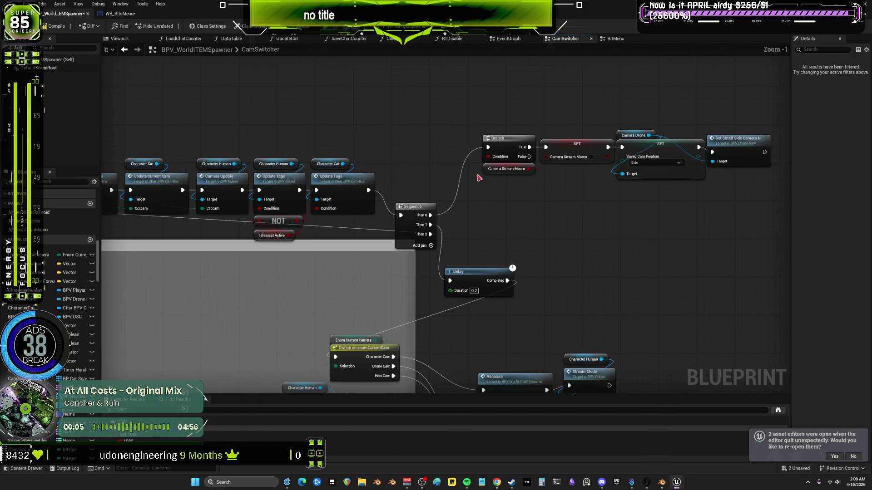
scroll(487, 147, down, 1)
drag(728, 223, 421, 133)
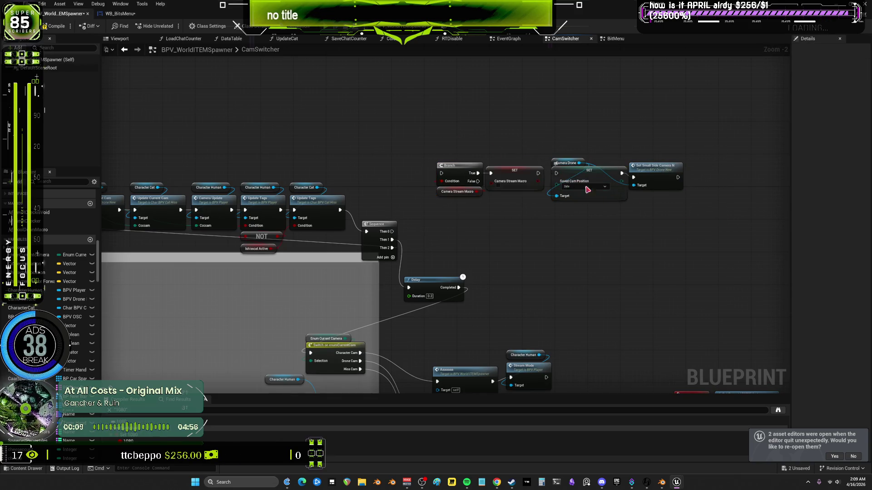
drag(729, 221, 567, 144)
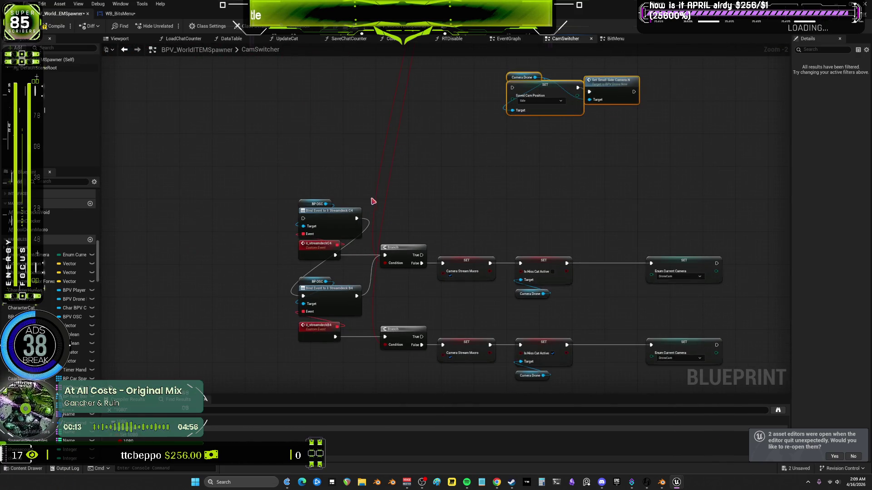
Disconnect the streamdeck C4 event's exec wire from the Branch node
drag(306, 152, 321, 349)
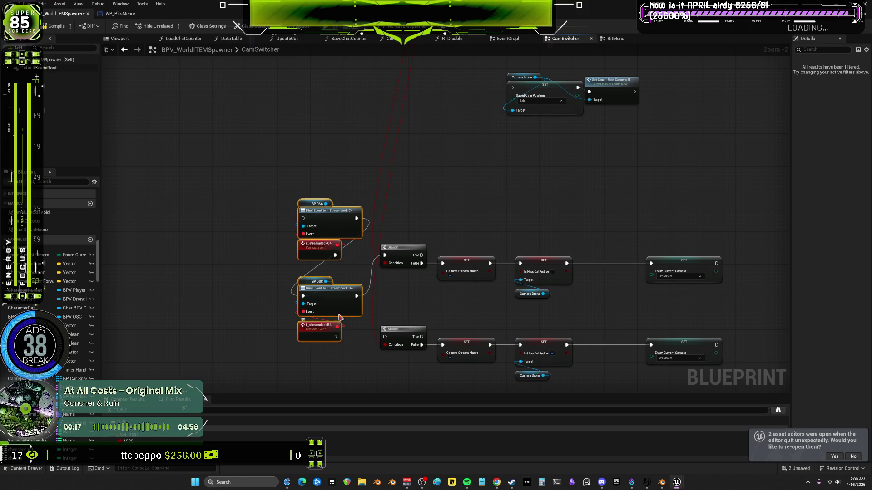
drag(336, 255, 377, 257)
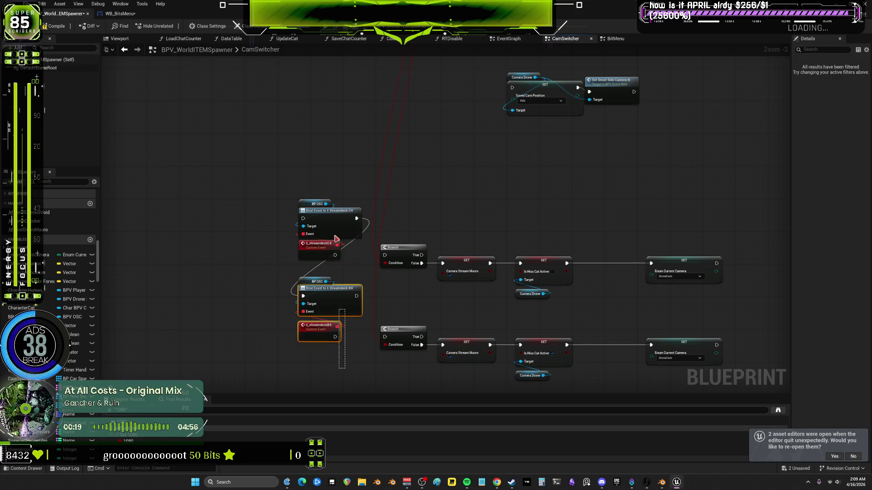
mouse_move(327, 212)
mouse_down()
mouse_move(327, 290)
mouse_move(327, 82)
mouse_move(353, 440)
mouse_up()
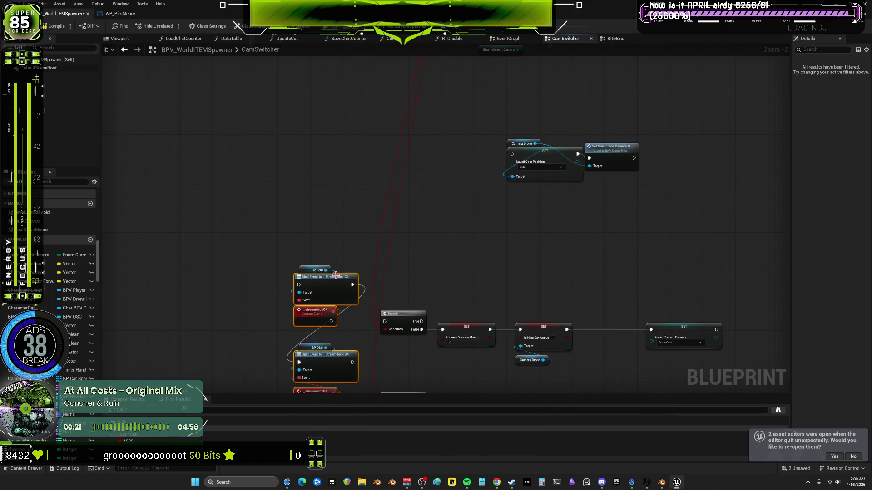
key(ctrl+z)
mouse_move(349, 292)
mouse_down()
mouse_move(399, 148)
mouse_move(347, 235)
mouse_move(410, 104)
mouse_up()
scroll(410, 104, up, 1)
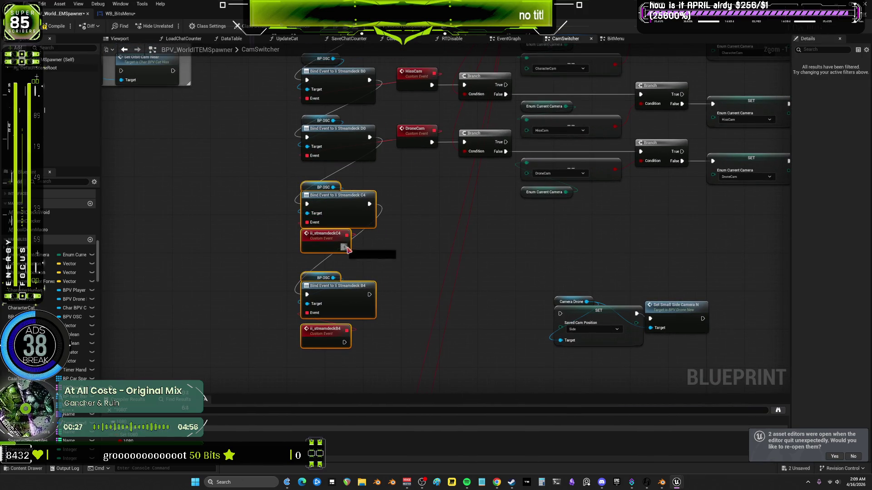
Wire the C4 and B4 events into the side camera SET, place it beside them, and play-test
drag(344, 247, 568, 322)
drag(345, 343, 559, 313)
drag(525, 267, 726, 379)
drag(675, 308, 550, 284)
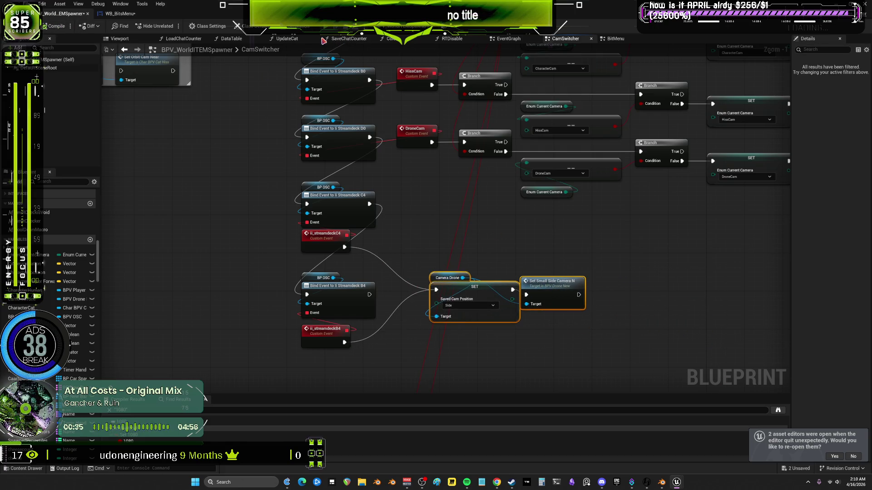
key(alt+p)
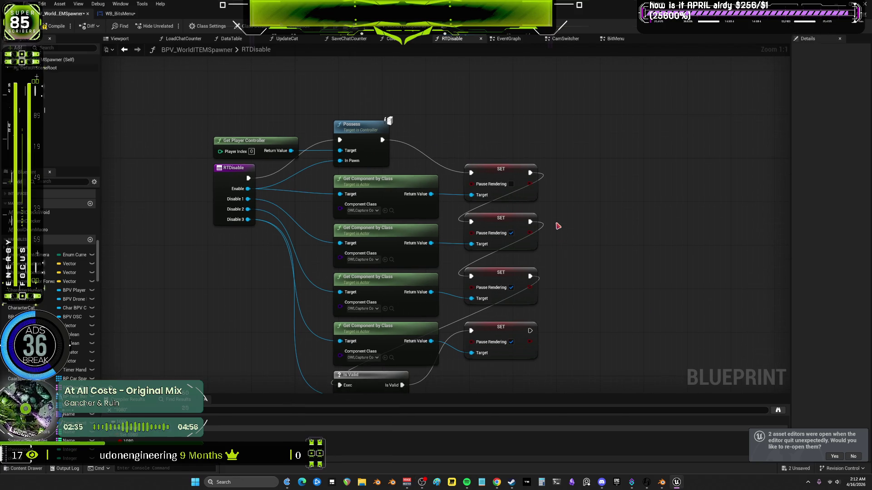
Select the second Get Component by Class node in RTDisable and re-maximize the editor
mouse_move(558, 226)
mouse_down()
mouse_move(548, 194)
mouse_move(541, 198)
mouse_up()
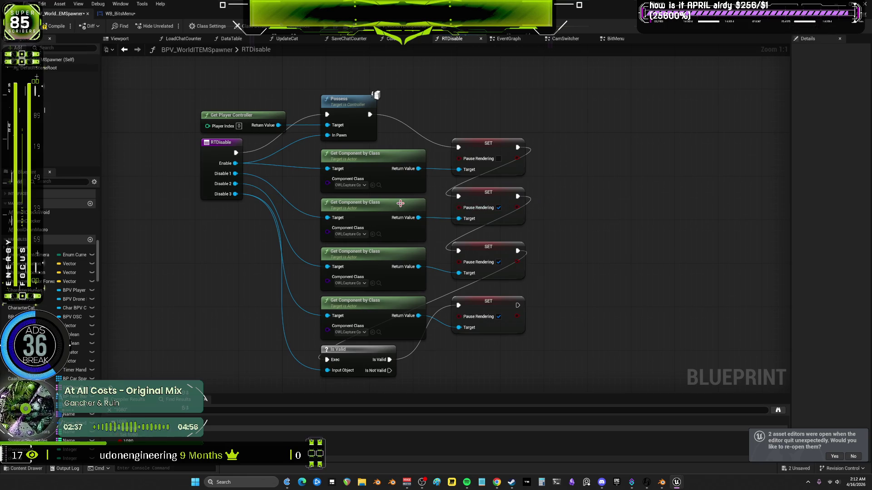
click(423, 213)
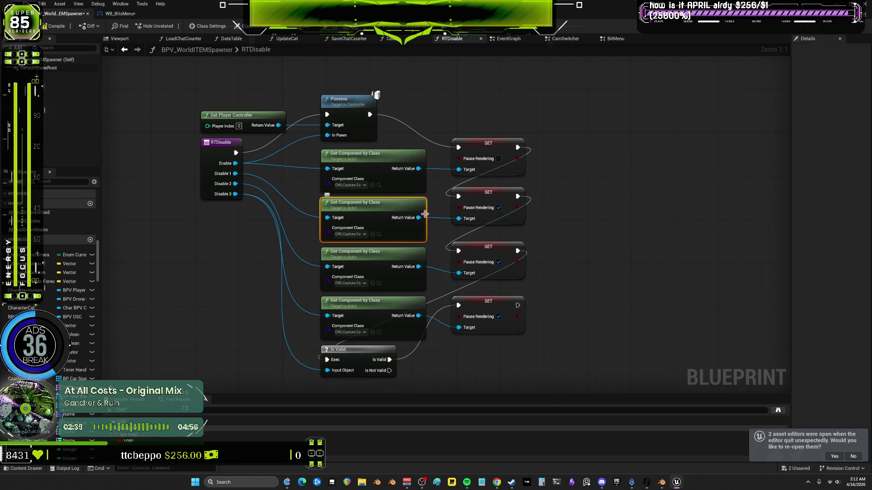
double_click(181, 14)
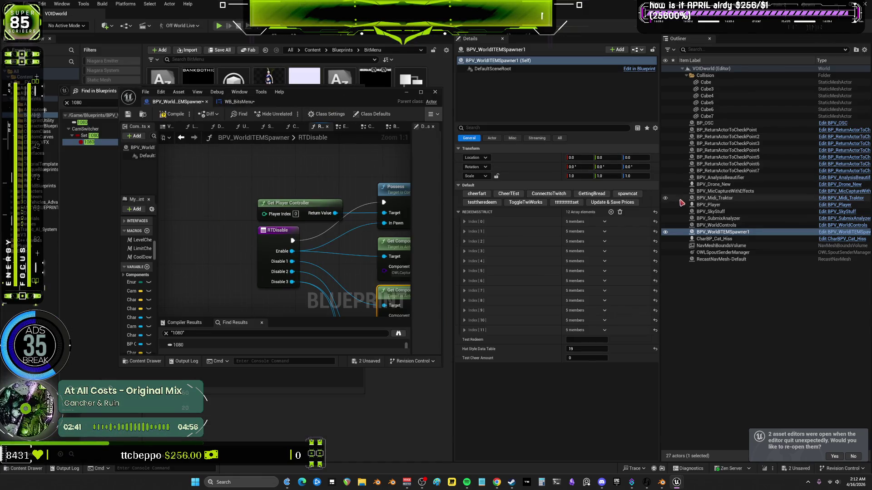
double_click(354, 97)
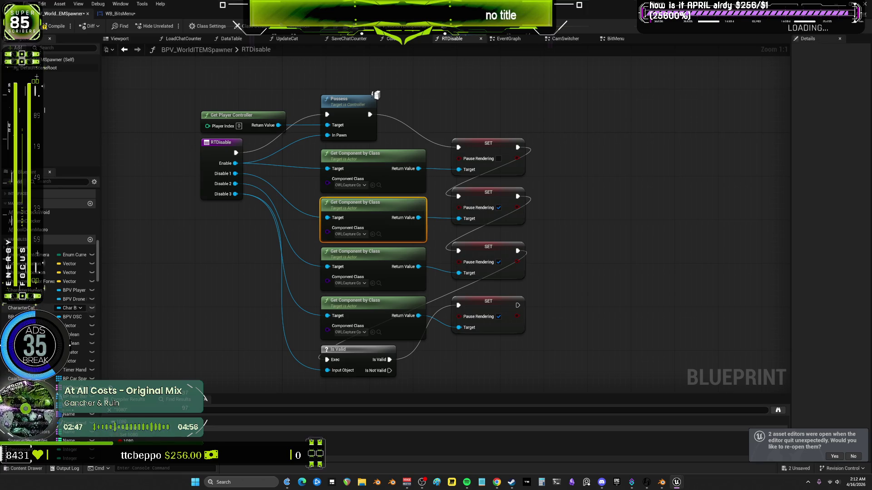
Find references to NewVar and jump to its use in SearchMessage
scroll(72, 282, down, 10)
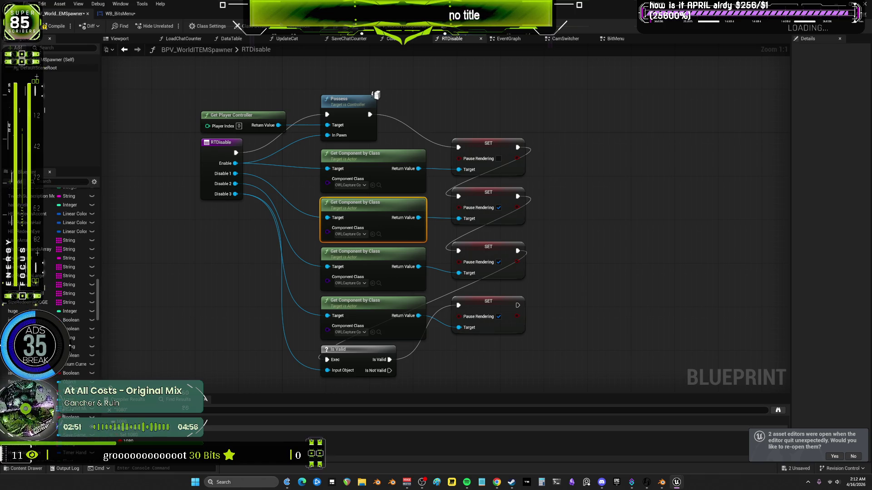
scroll(73, 282, down, 10)
scroll(73, 282, down, 5)
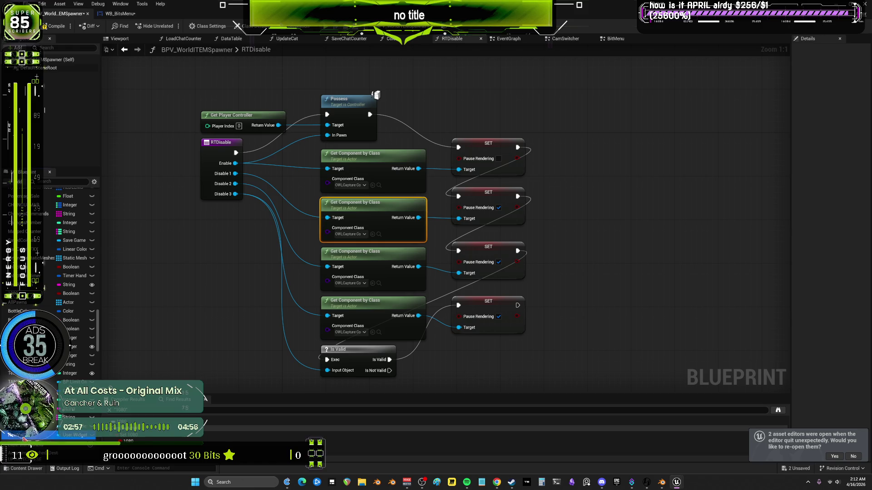
right_click(24, 436)
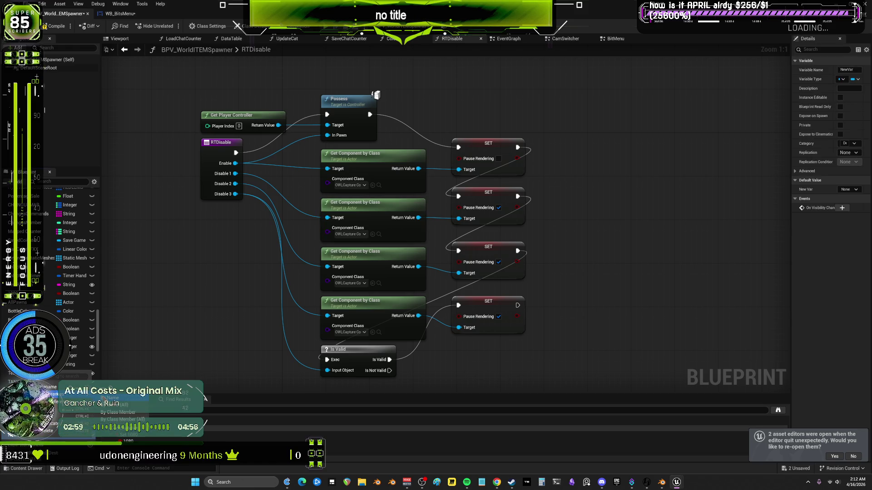
click(109, 398)
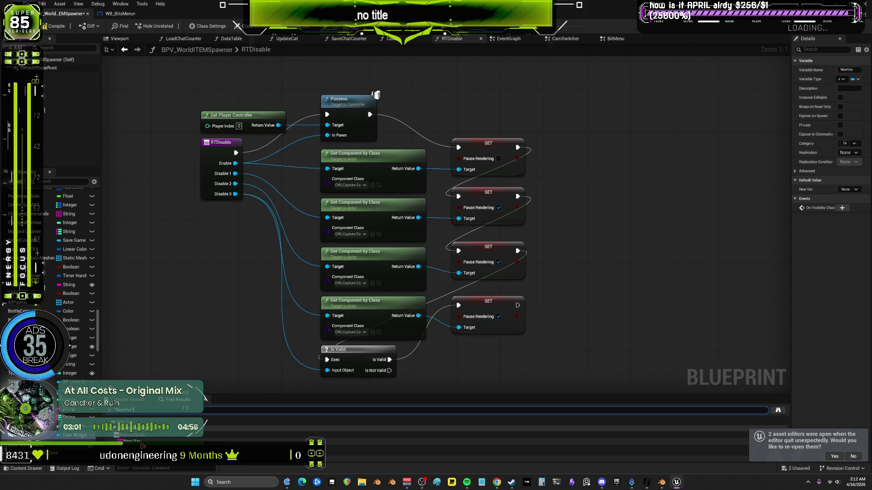
click(134, 441)
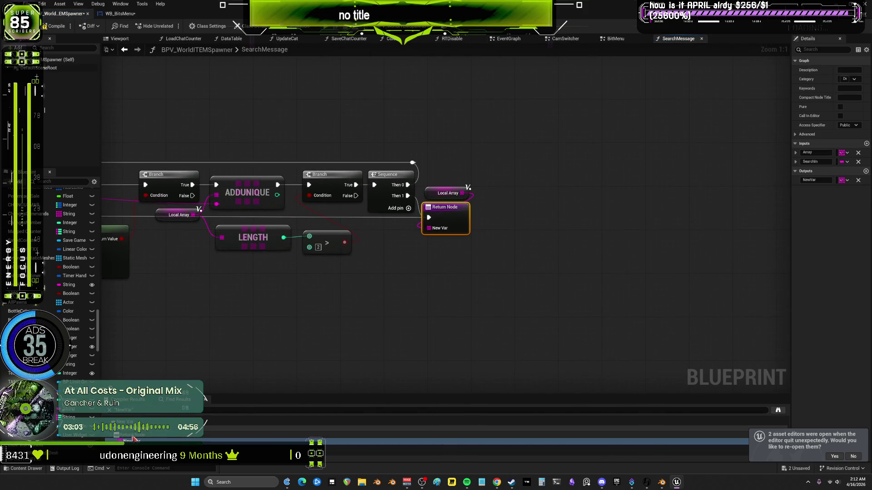
Rename NewVar to CurrentWidget, then close the SearchMessage graph
mouse_move(240, 322)
mouse_down()
mouse_move(486, 317)
mouse_move(476, 331)
mouse_up()
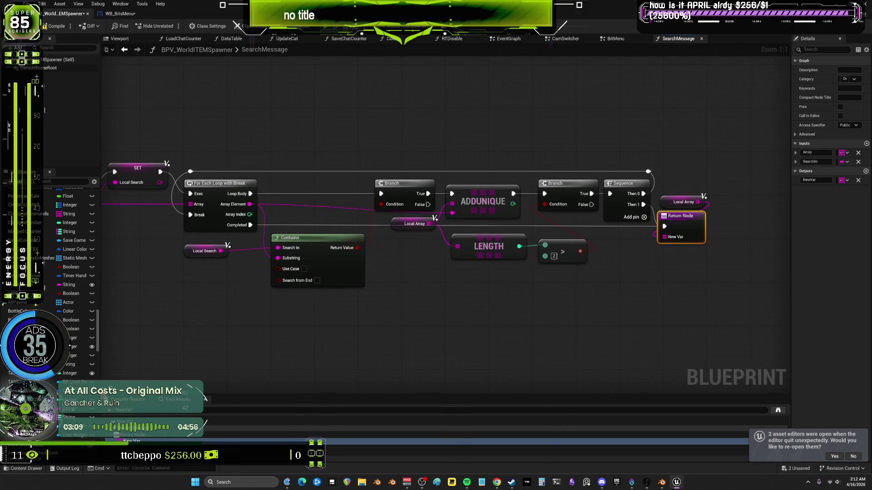
click(30, 437)
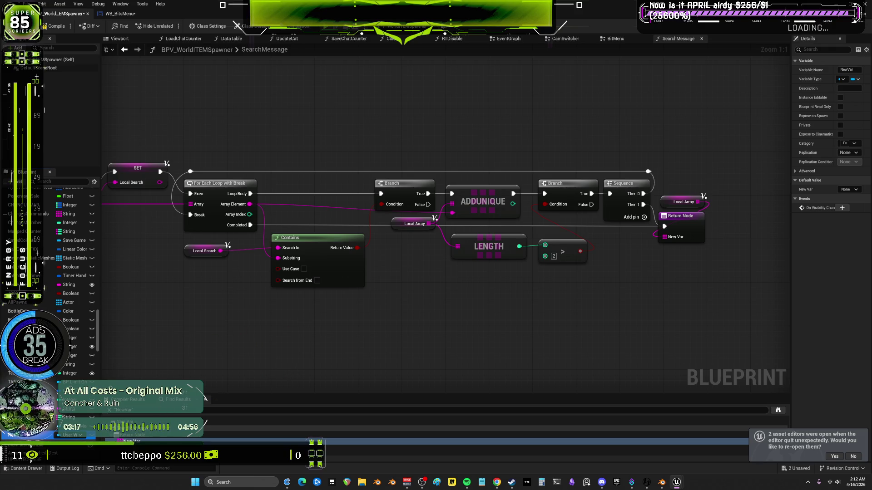
key(Delete)
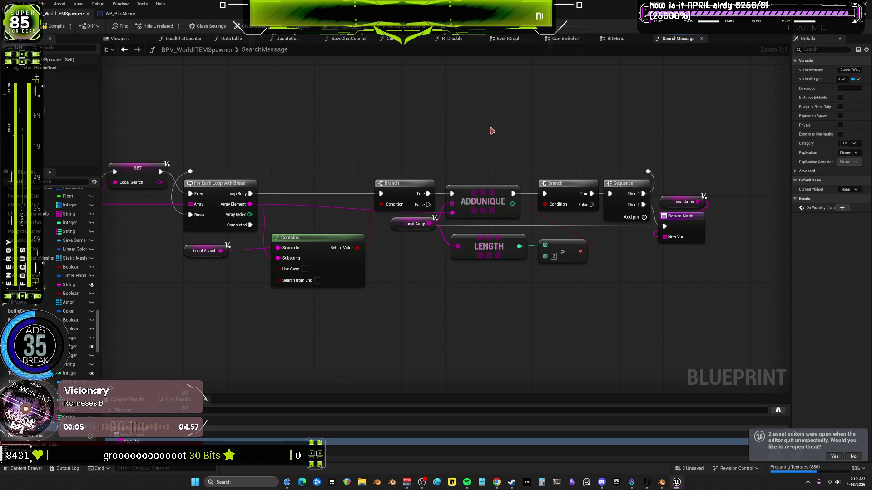
click(702, 39)
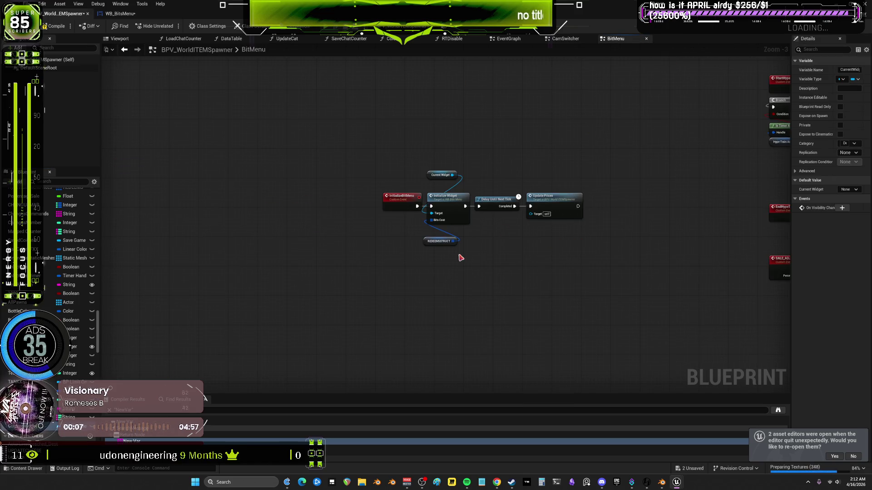
Open RTDisable from the CamSwitcher graph and drop in a Current Widget getter
click(563, 40)
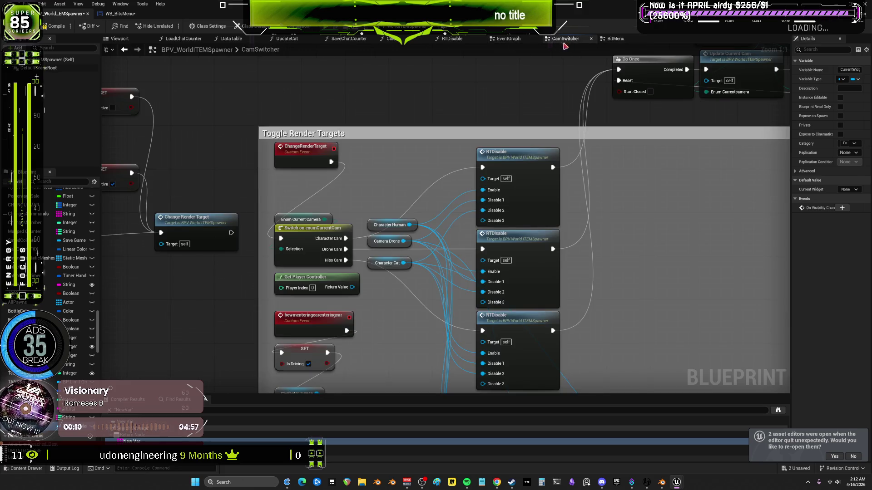
double_click(525, 163)
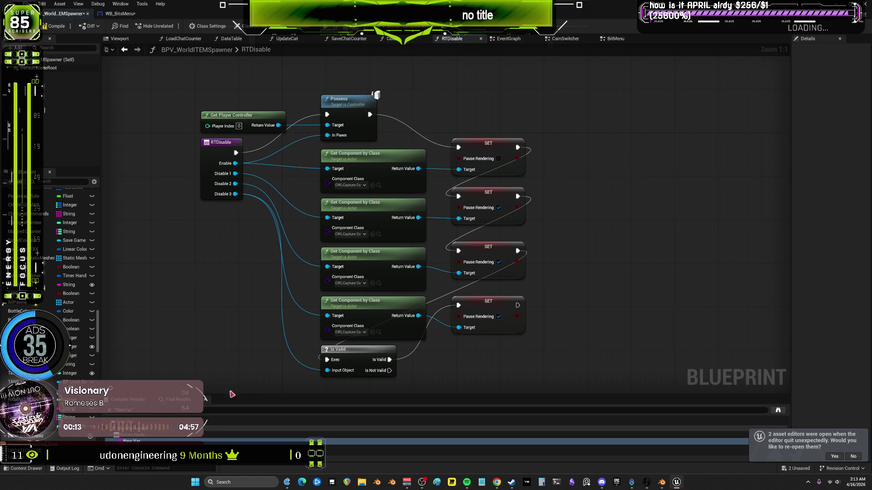
mouse_move(75, 411)
mouse_down()
mouse_move(512, 97)
mouse_move(573, 132)
mouse_up()
click(537, 113)
Search all actions for 'destroy' with context-sensitive filtering turned off
text(d)
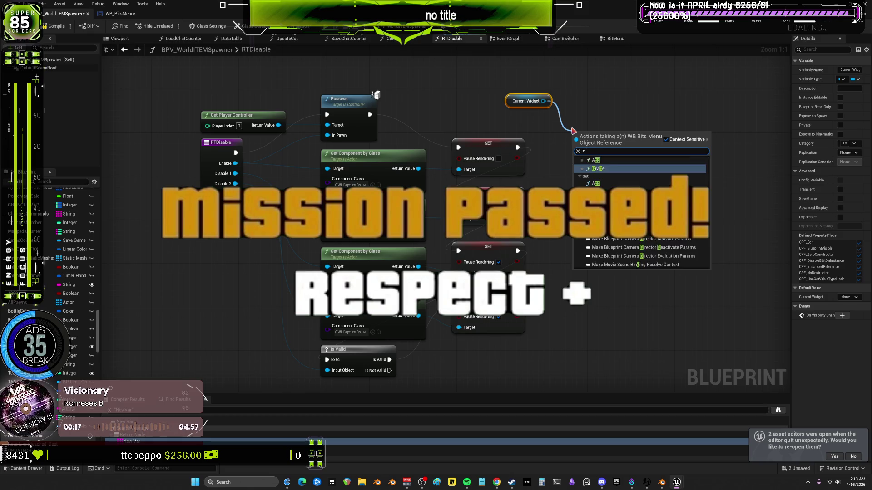
text(estro)
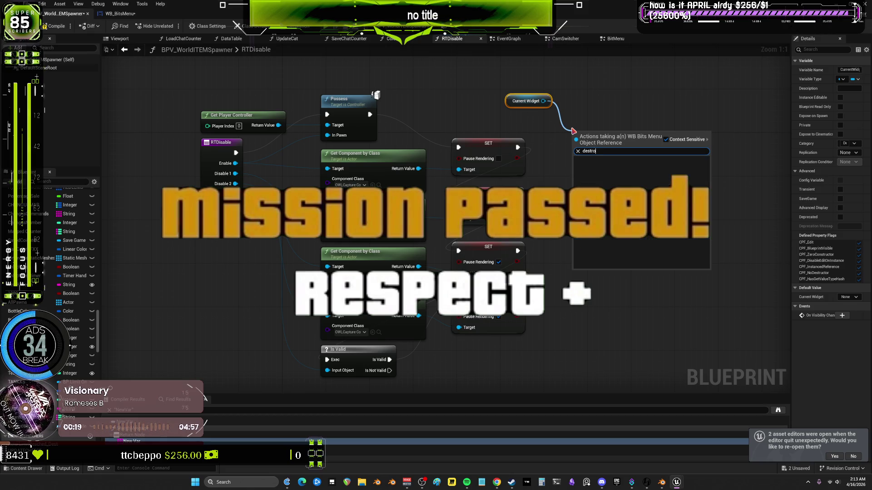
text(y)
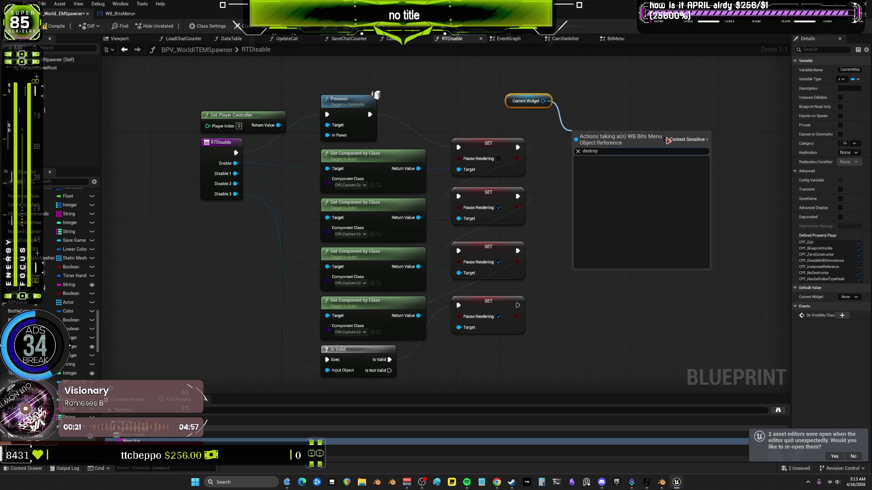
click(666, 140)
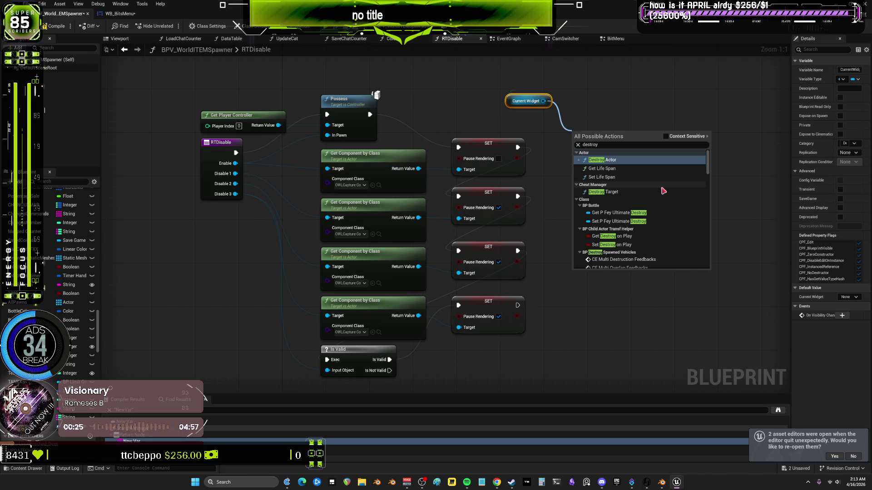
scroll(654, 196, down, 8)
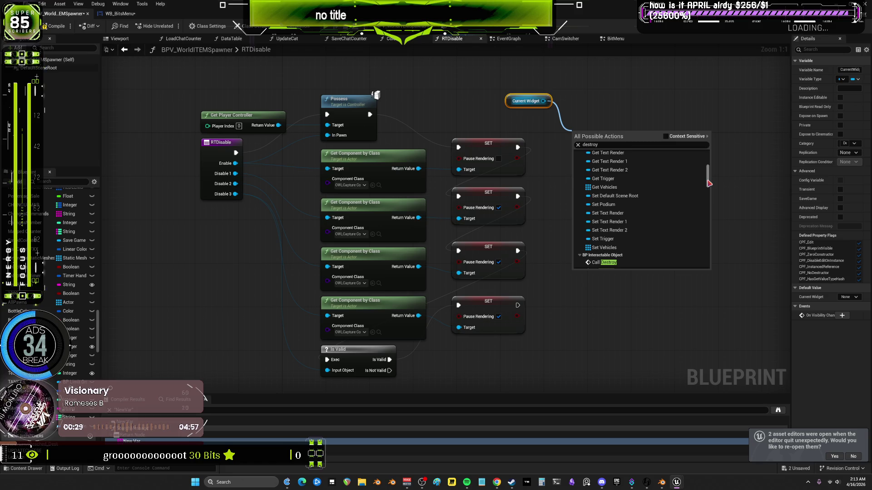
scroll(708, 189, down, 3)
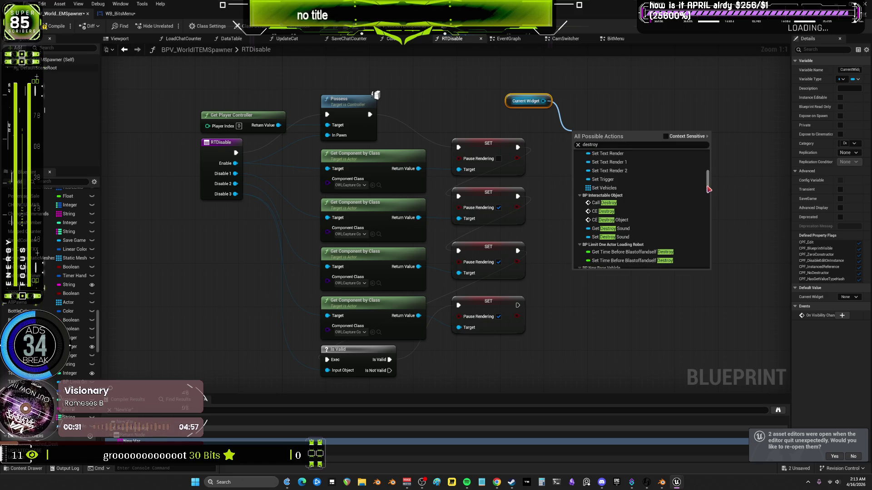
scroll(709, 191, down, 4)
drag(709, 196, 716, 274)
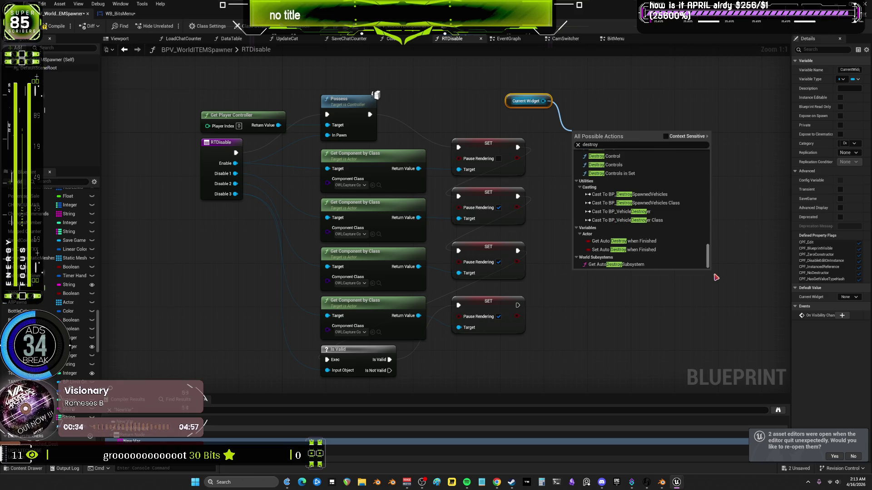
Search the actions for 'widget', then dismiss the list without adding a node
double_click(619, 144)
text(widget)
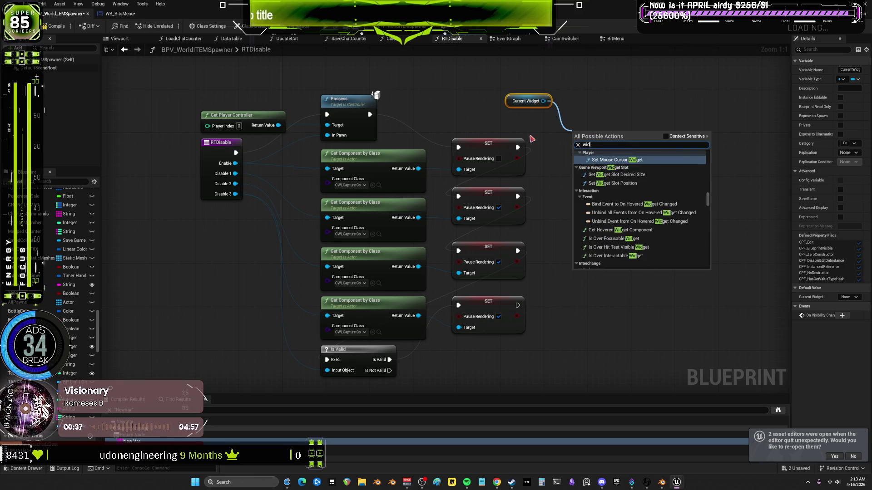
scroll(655, 225, up, 5)
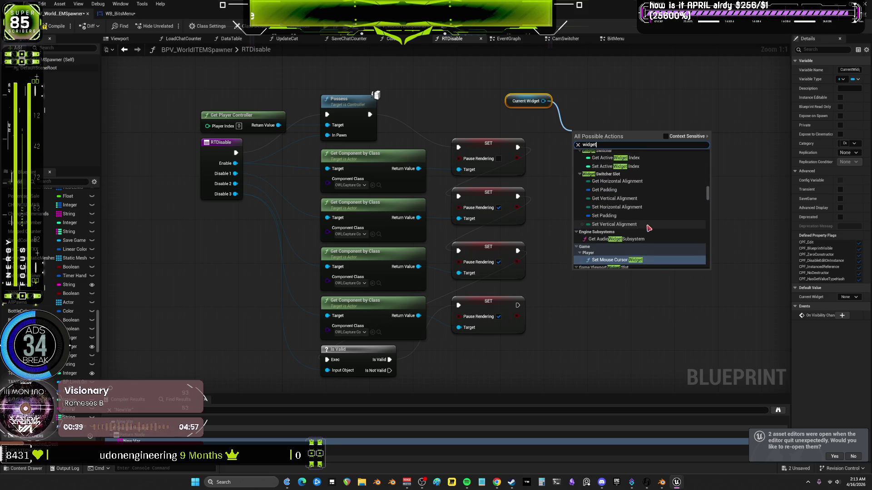
scroll(659, 223, up, 5)
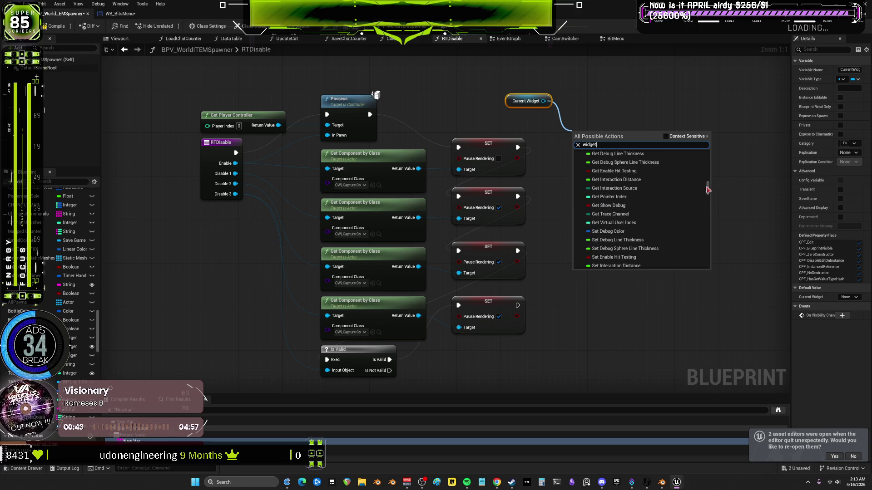
drag(708, 189, 710, 156)
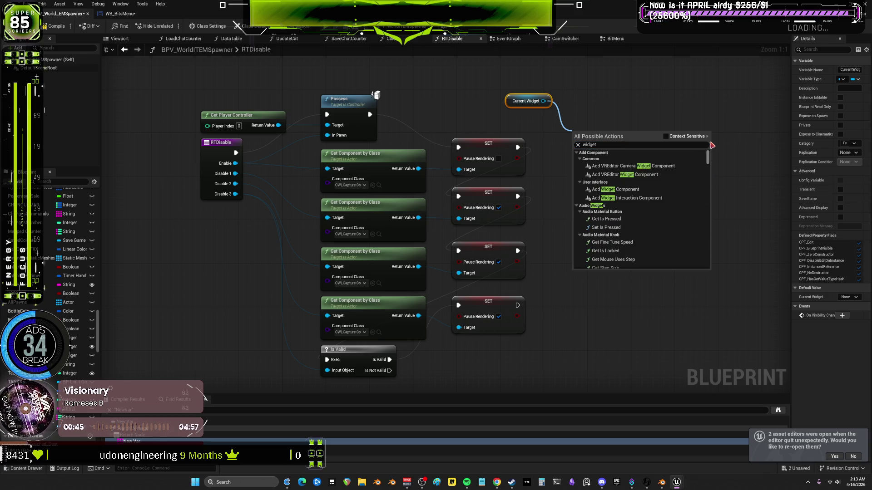
scroll(654, 182, down, 5)
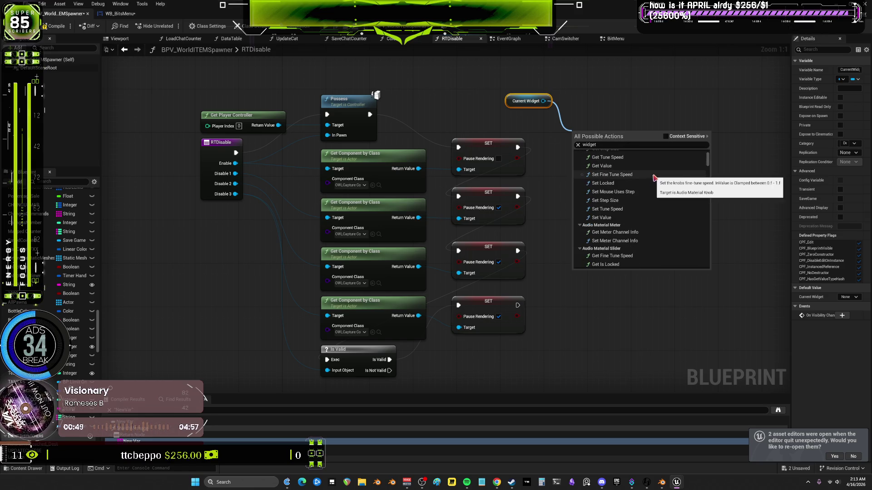
scroll(655, 178, down, 3)
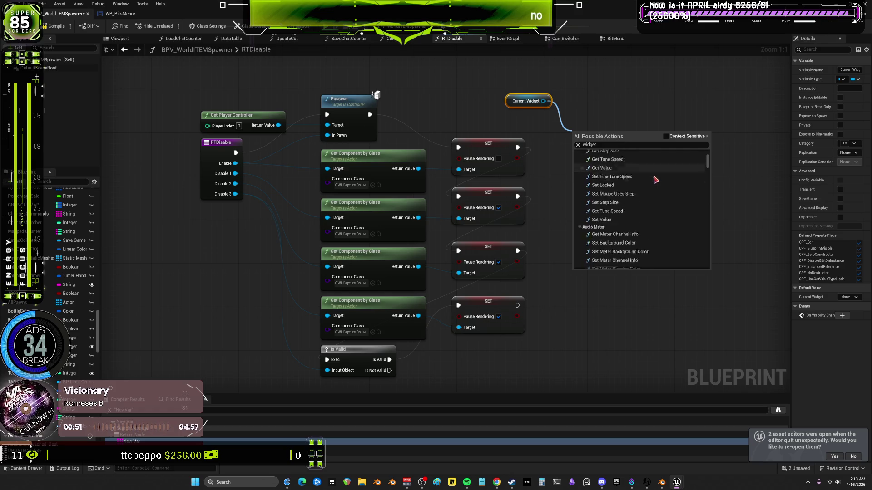
click(294, 74)
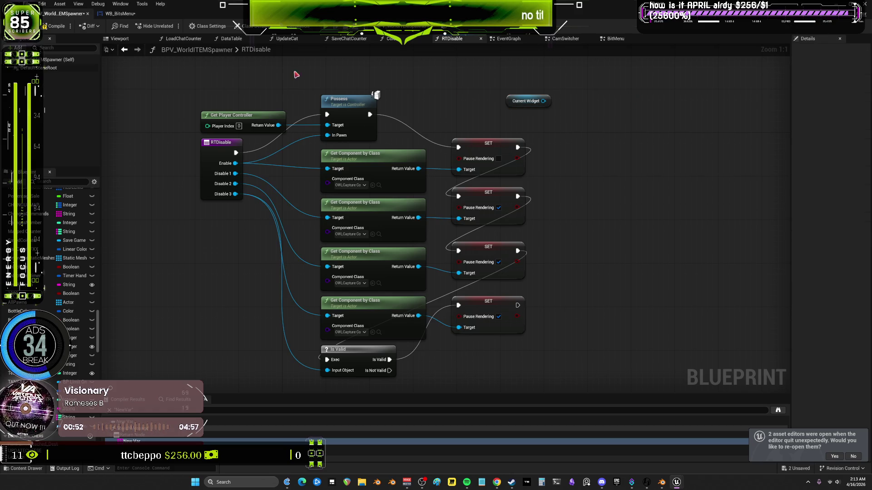
click(120, 14)
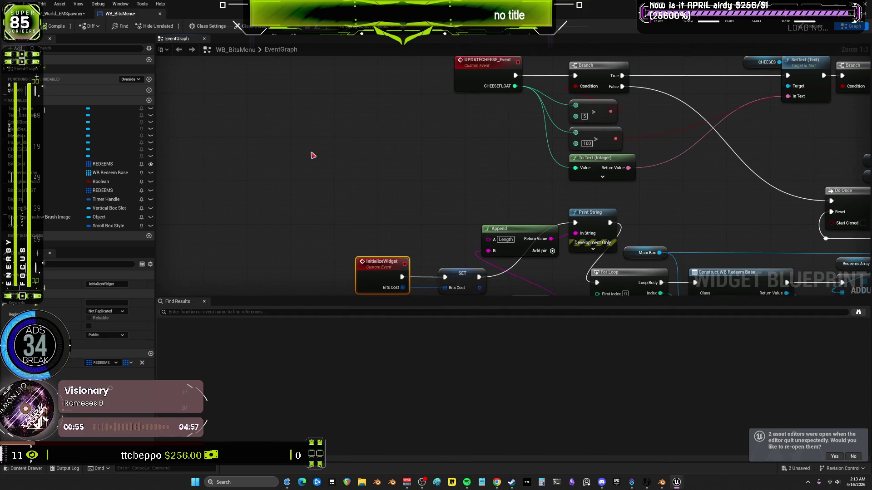
right_click(315, 158)
text(destrroy)
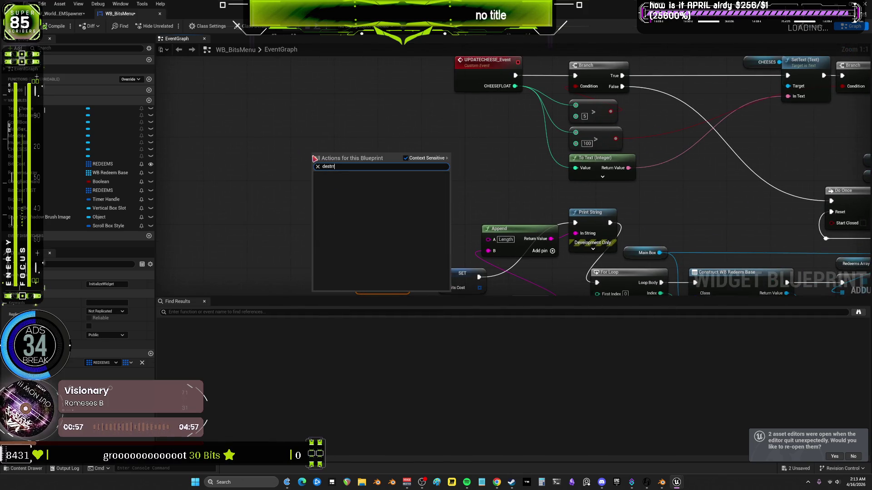
key(Left)
key(Left)
key(BackSpace)
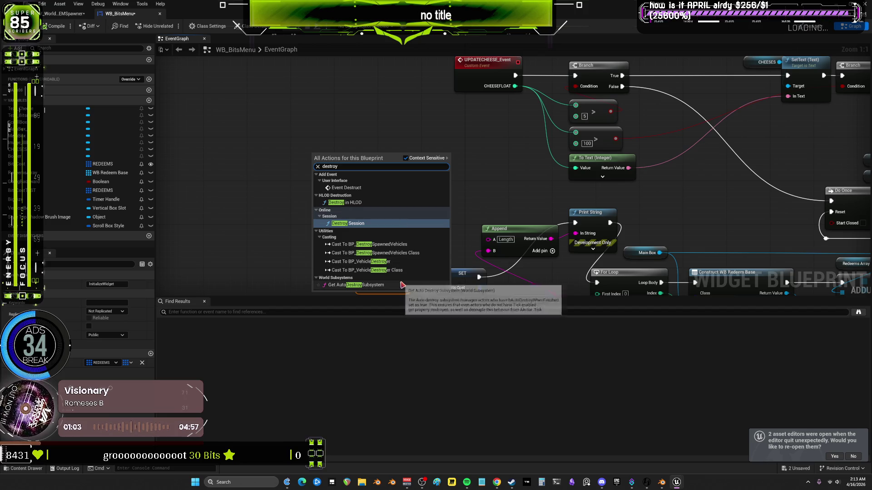
click(405, 159)
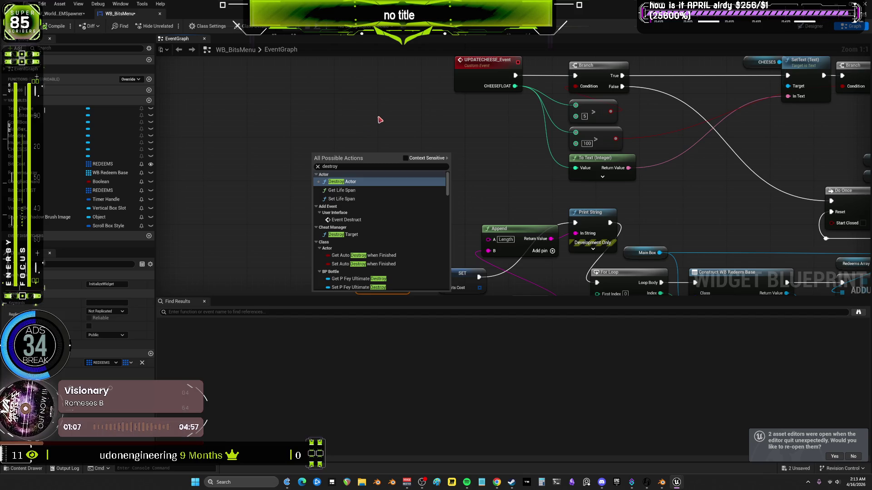
scroll(399, 263, down, 8)
scroll(399, 266, down, 10)
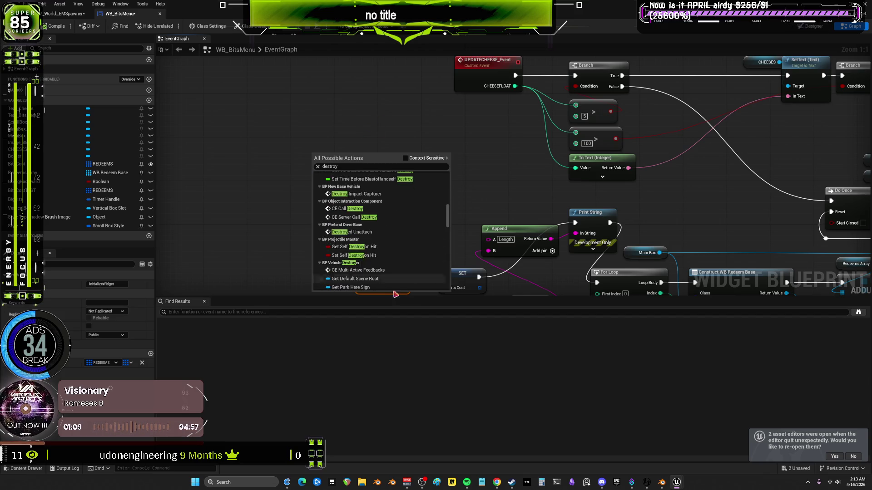
scroll(399, 282, down, 6)
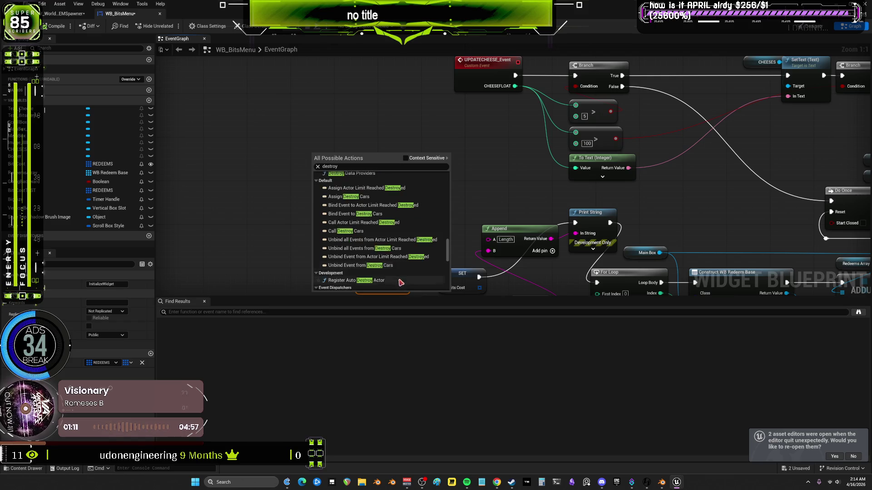
scroll(415, 265, down, 8)
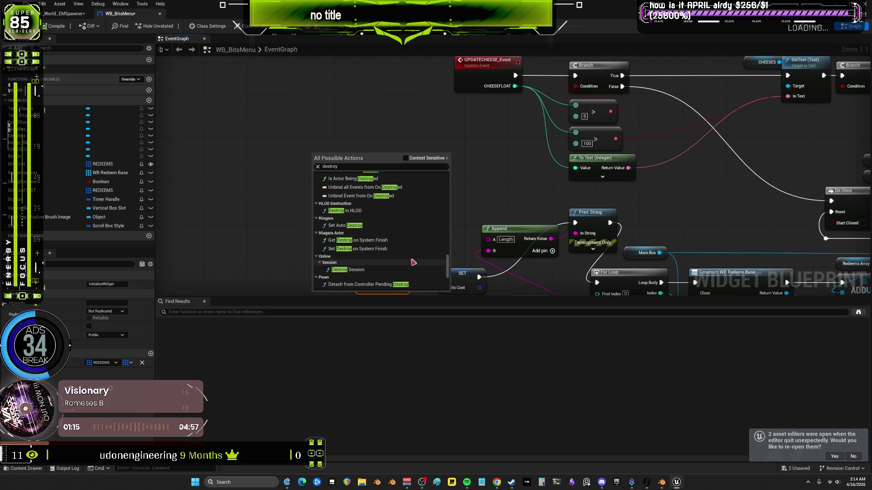
scroll(414, 263, down, 6)
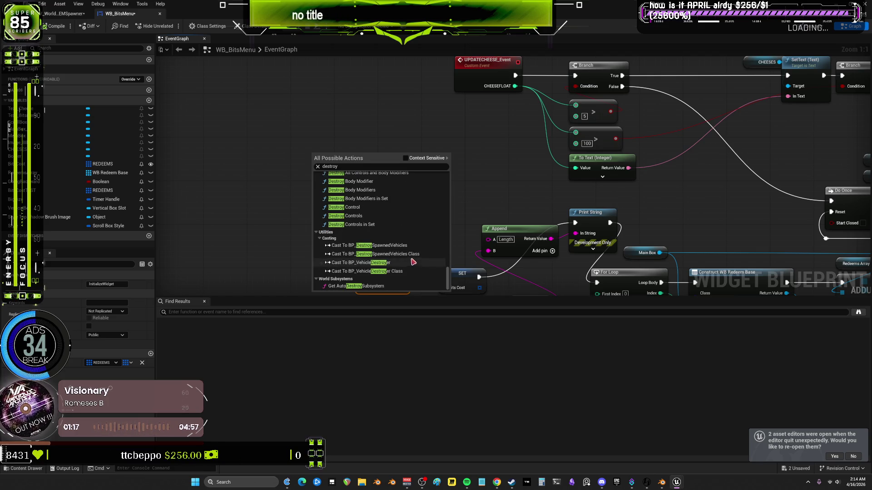
click(376, 110)
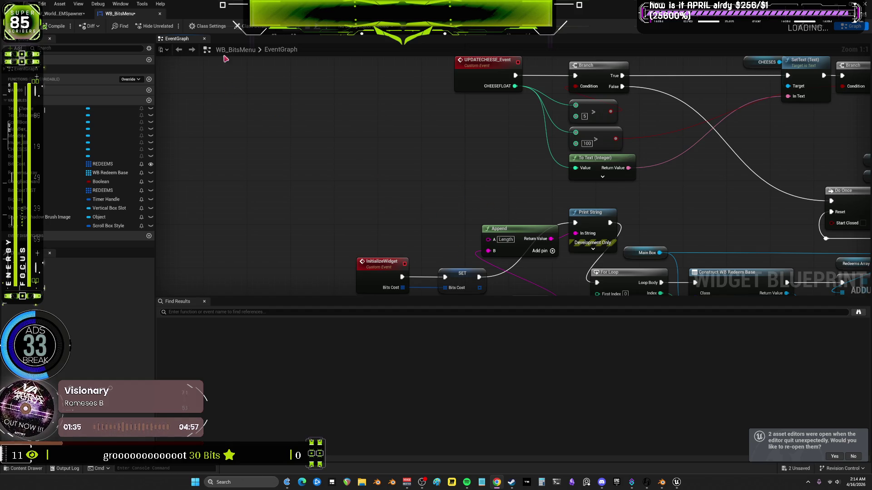
In BPV_WorldITEMSpawner RTDisable, add a Remove from Parent node fed by Current Widget
click(64, 13)
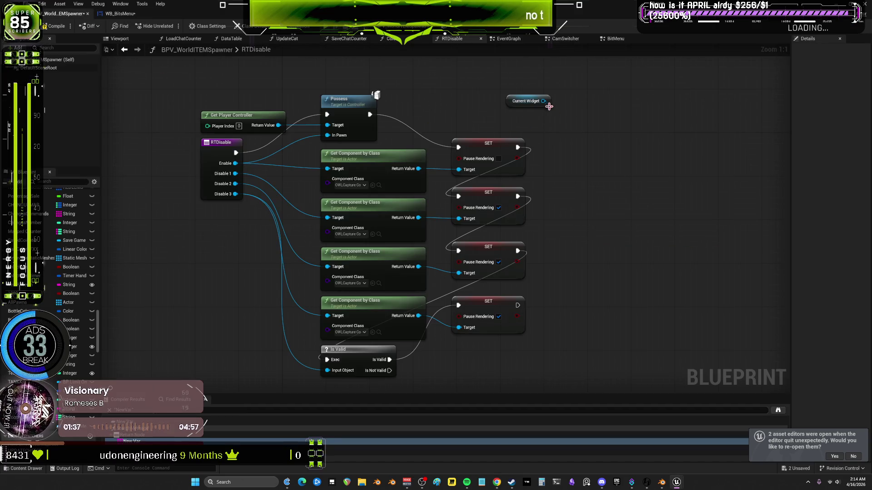
drag(544, 101, 559, 119)
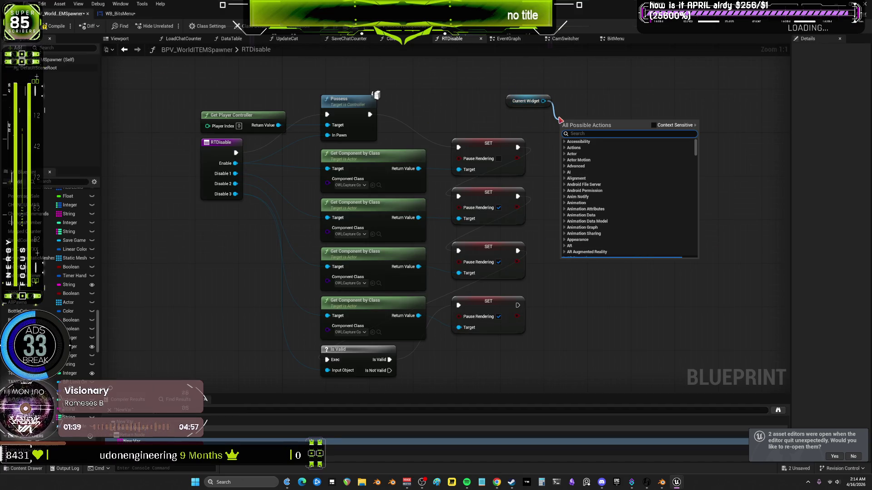
text(remove from pare)
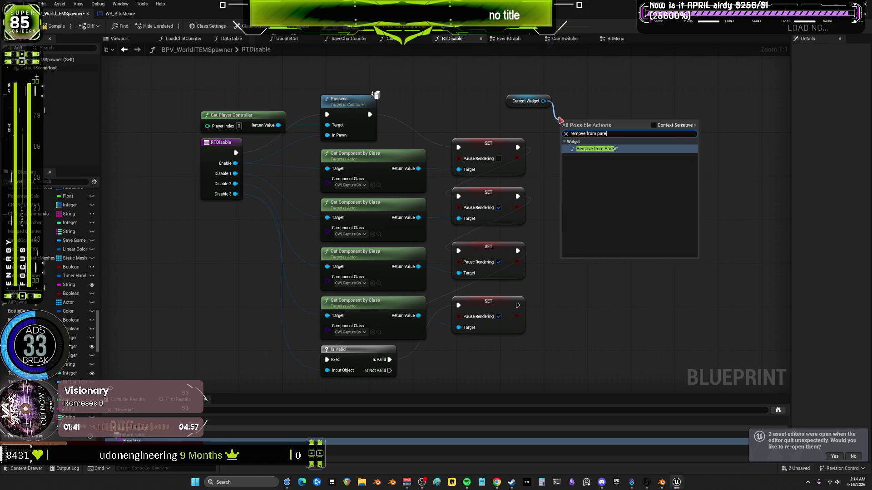
click(625, 149)
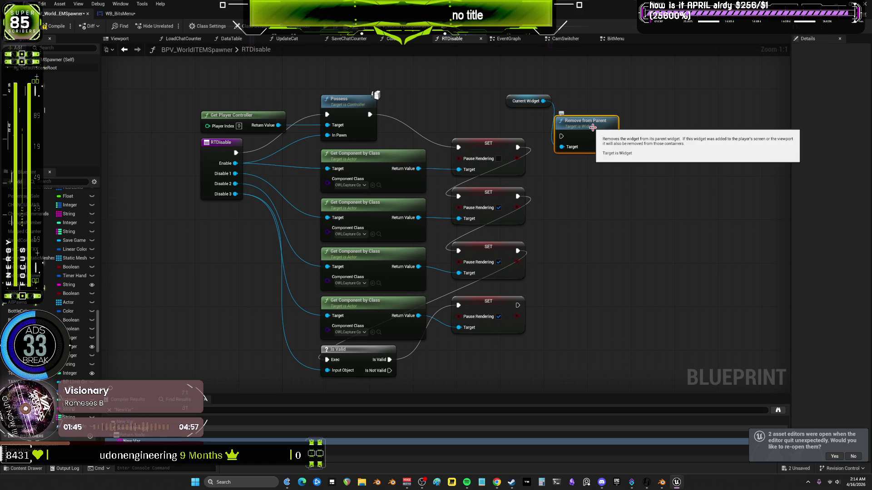
Place Current Widget and Remove from Parent beside Possess and wire the exec into Possess
drag(592, 128, 596, 140)
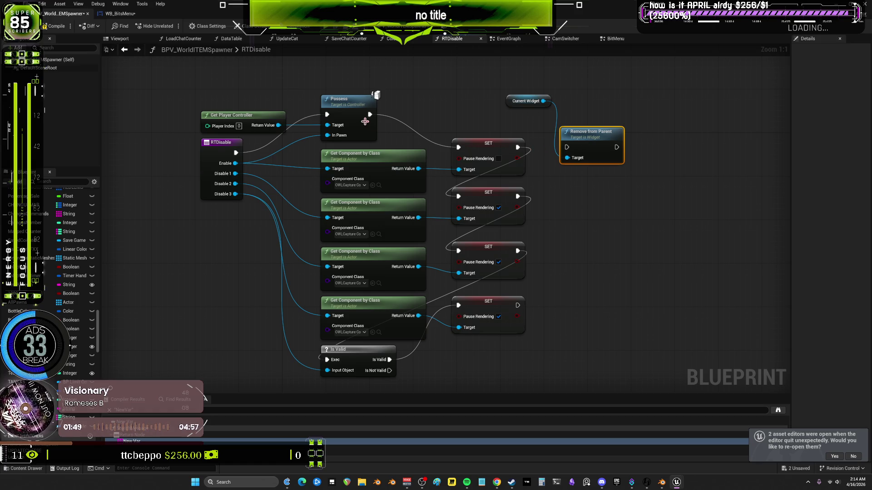
drag(517, 102, 447, 69)
mouse_move(590, 132)
mouse_down()
mouse_move(460, 90)
mouse_move(491, 92)
mouse_move(528, 117)
mouse_up()
drag(521, 143, 296, 104)
mouse_move(260, 177)
mouse_down()
mouse_move(269, 94)
mouse_move(352, 139)
mouse_up()
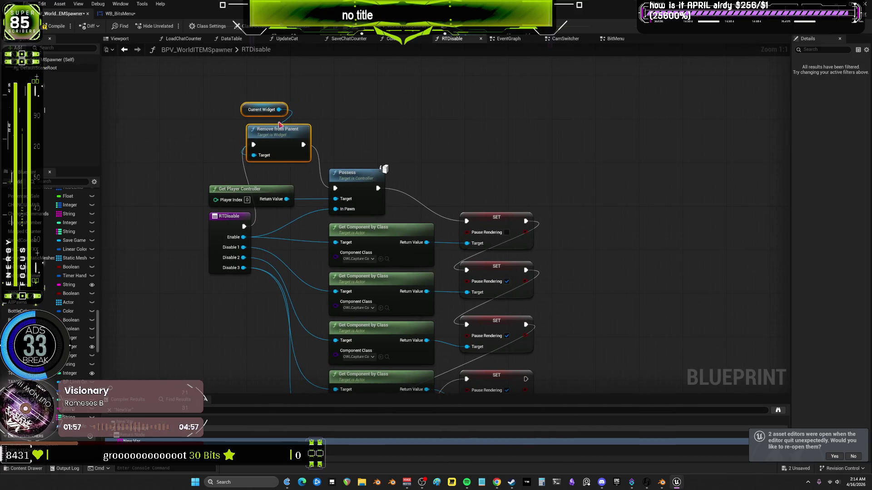
Move the Current Widget getter and Remove from Parent nodes down-left together
click(260, 111)
mouse_move(260, 110)
mouse_down()
mouse_move(252, 146)
mouse_move(235, 155)
mouse_move(240, 150)
mouse_up()
ctrl+click(275, 134)
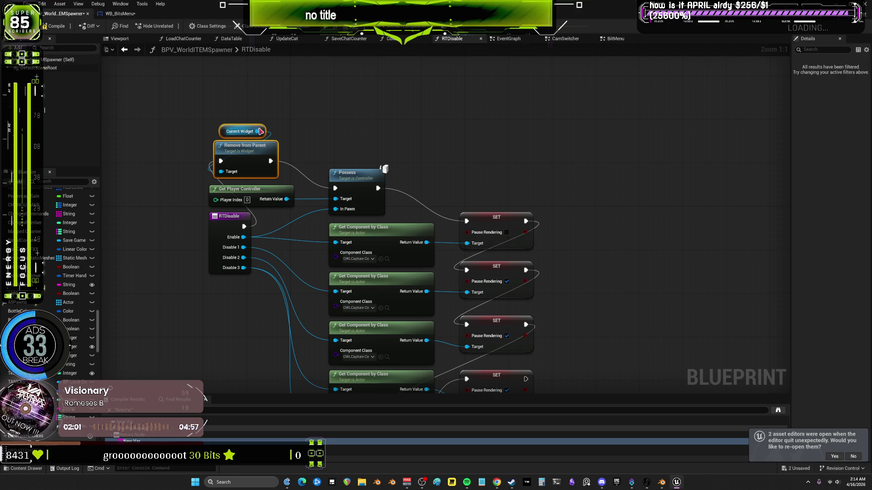
click(306, 106)
Paste another Current Widget node and search its actions for 'set', dismissing both times
key(ctrl+v)
drag(344, 104, 359, 120)
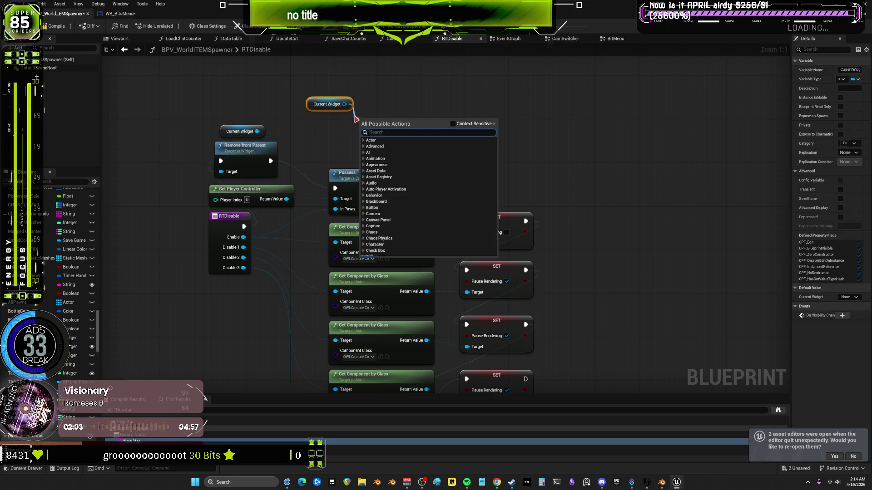
text(set)
click(404, 85)
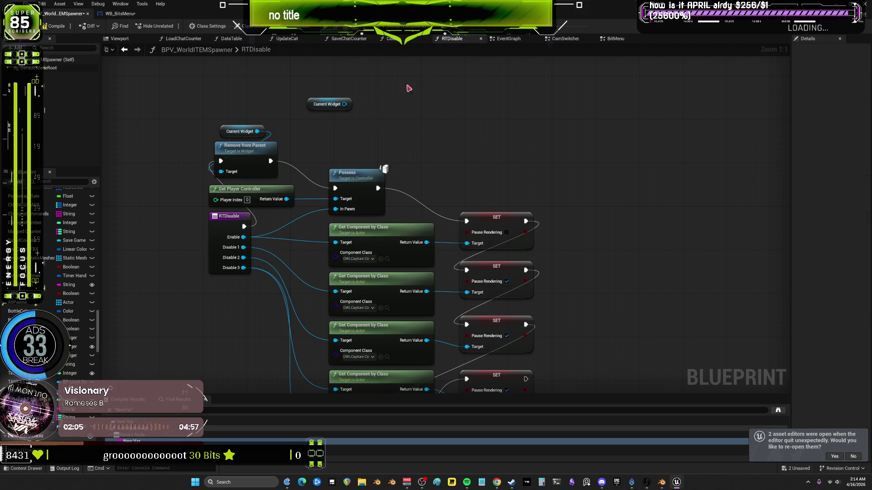
drag(344, 104, 381, 110)
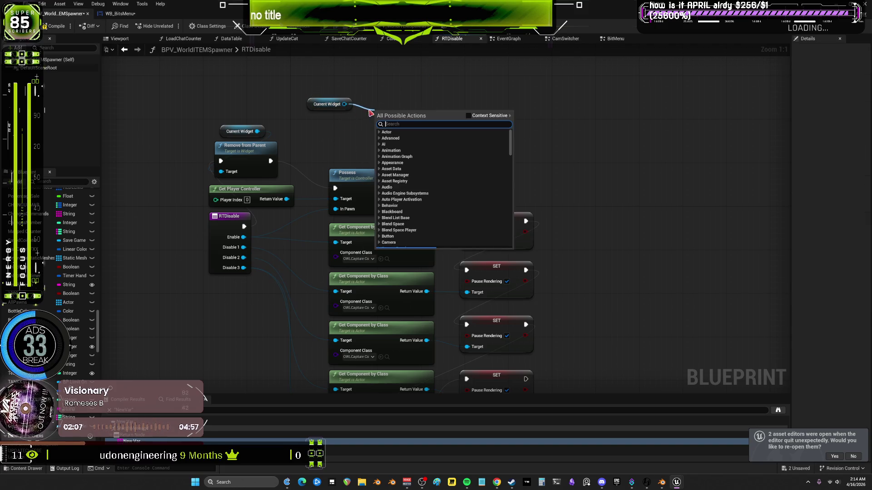
text(set)
click(436, 82)
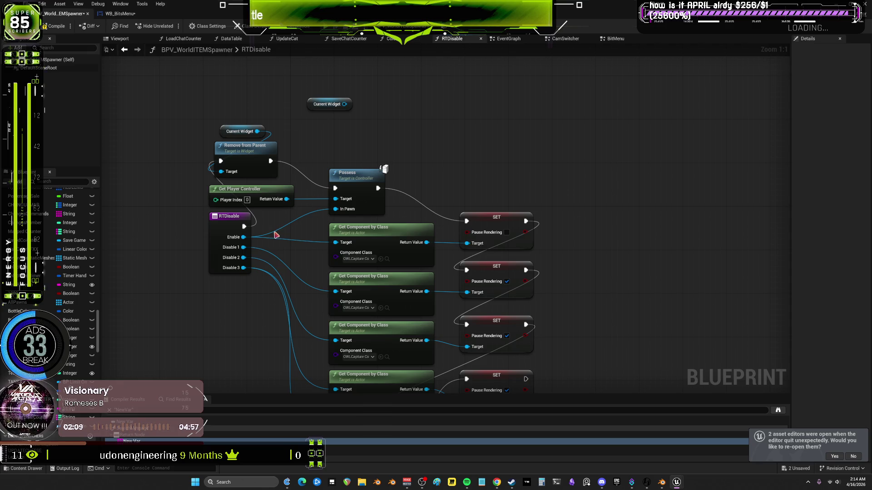
Insert an empty SET Current Widget between Remove from Parent and Possess, deleting the stray getter
drag(384, 169, 391, 124)
click(409, 162)
drag(271, 164, 357, 128)
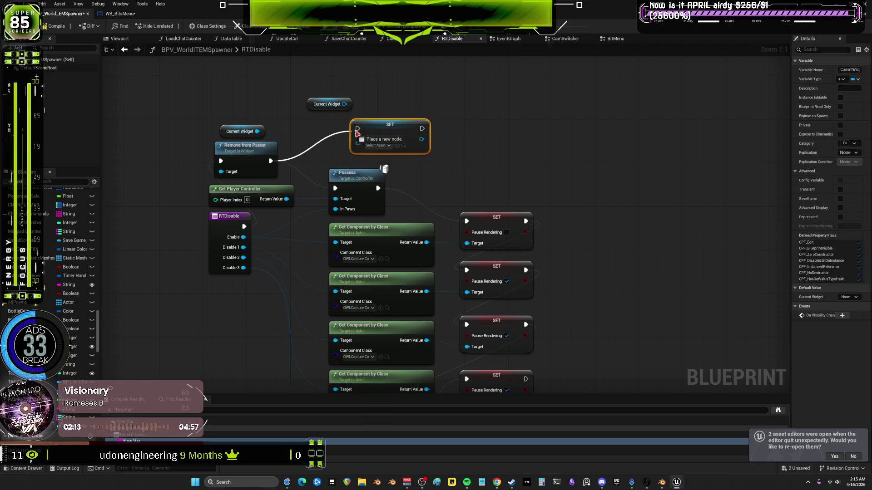
drag(422, 129, 338, 188)
drag(354, 123, 298, 83)
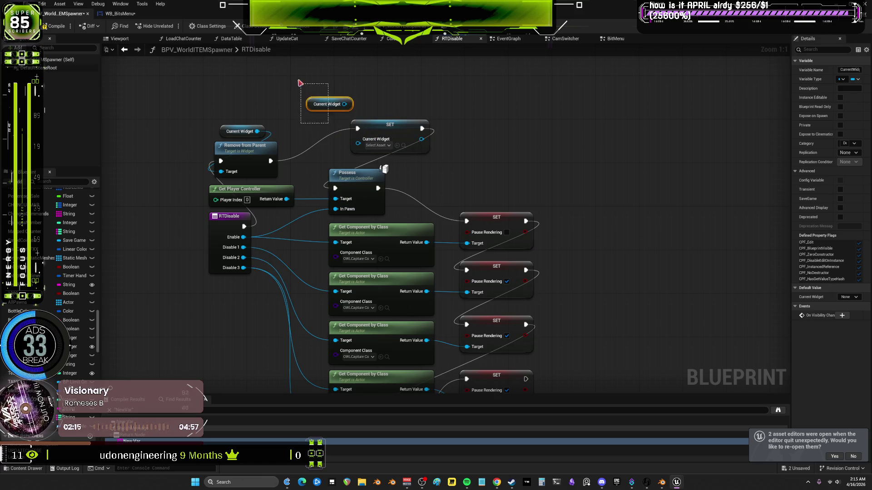
key(Delete)
mouse_move(396, 127)
mouse_down()
mouse_move(348, 133)
mouse_move(331, 148)
mouse_up()
drag(359, 185, 412, 179)
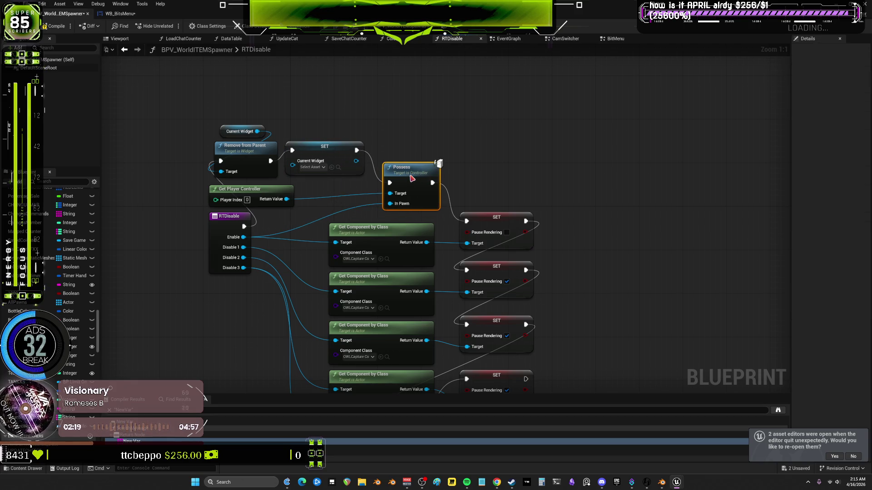
drag(343, 149, 354, 164)
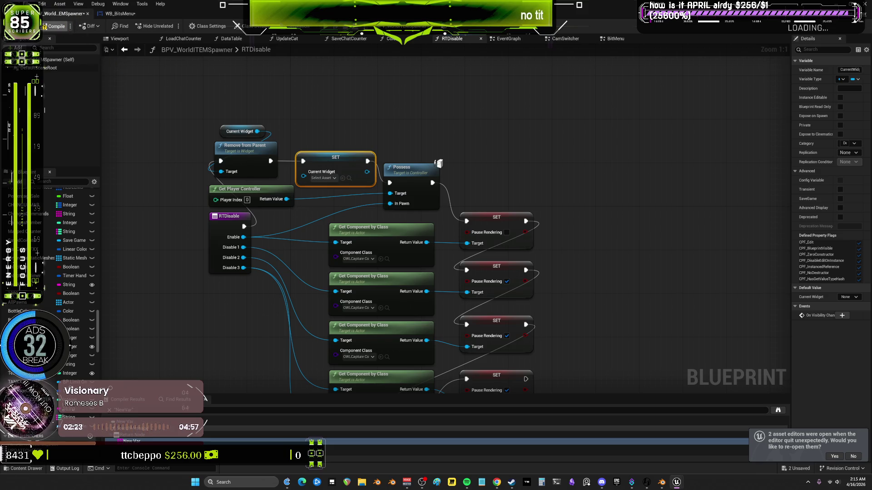
Save all changes and launch a standalone preview
click(29, 4)
click(249, 48)
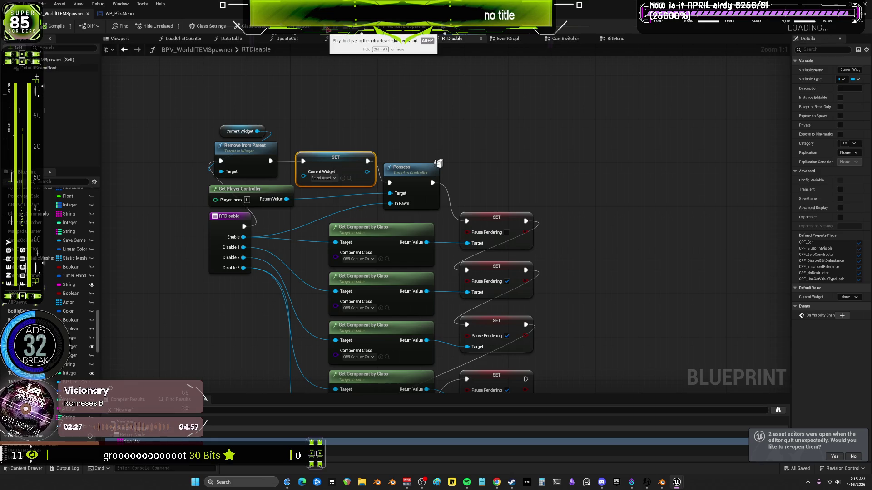
click(327, 29)
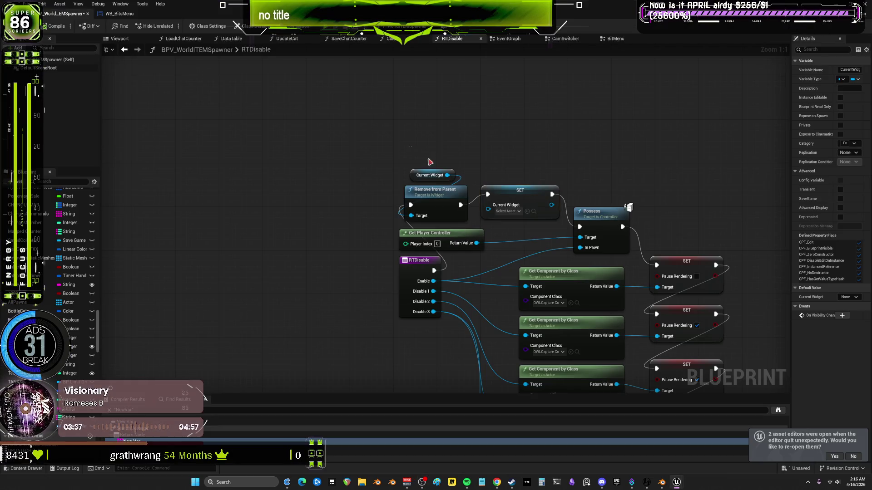
Move the three widget-clearing nodes aside and wire RTDisable's exec straight to Possess
drag(402, 146, 562, 224)
mouse_move(535, 196)
mouse_down()
mouse_move(545, 170)
mouse_move(502, 147)
mouse_up()
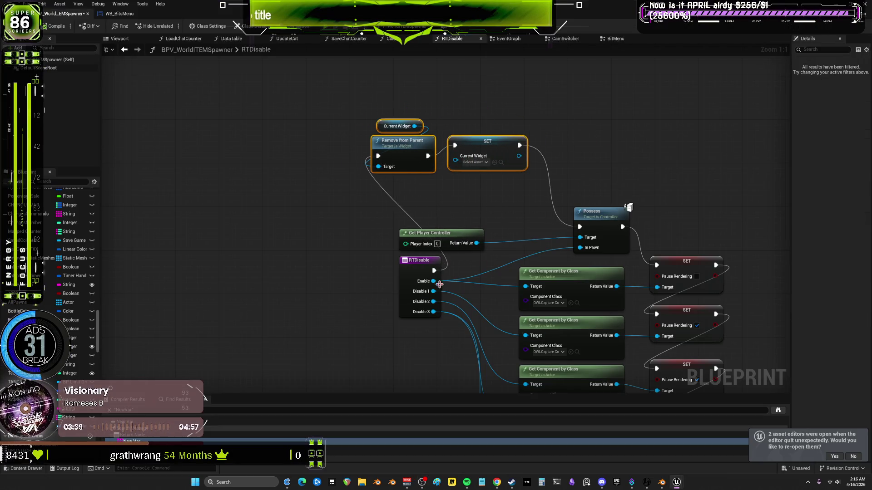
drag(434, 270, 579, 226)
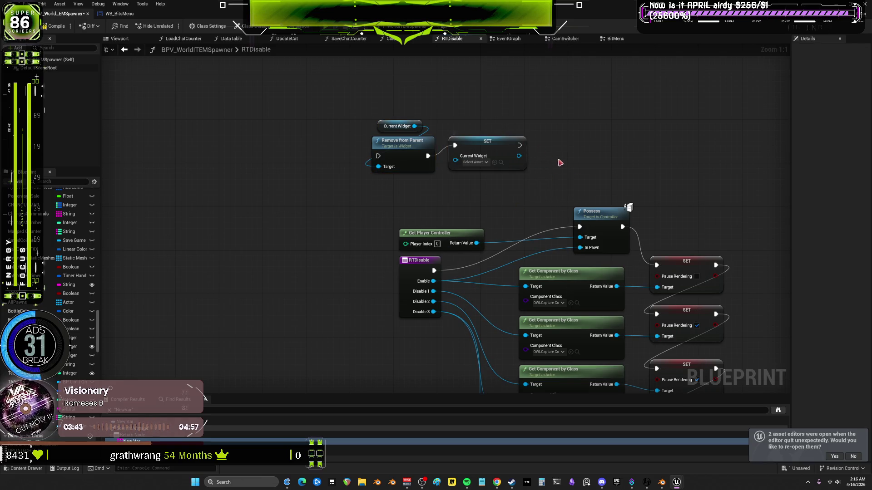
mouse_move(473, 149)
mouse_down()
mouse_move(408, 197)
mouse_move(397, 187)
mouse_up()
mouse_move(359, 91)
mouse_down()
mouse_move(436, 191)
mouse_move(507, 154)
mouse_up()
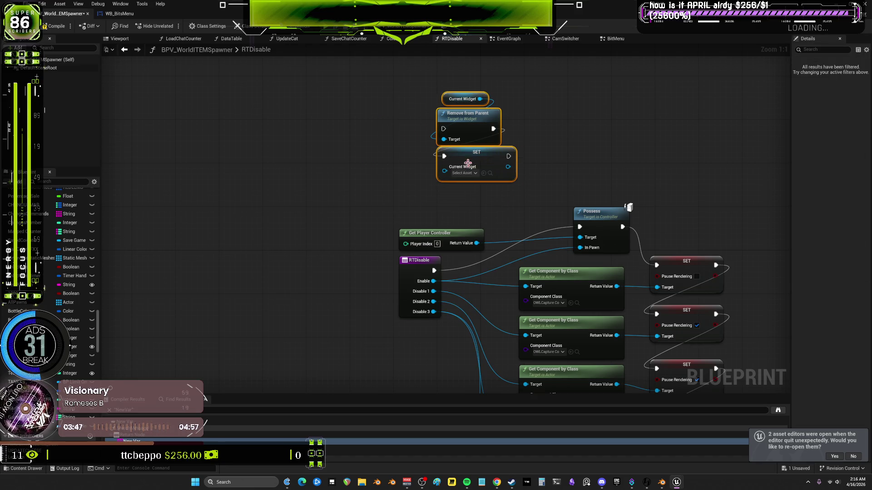
click(532, 134)
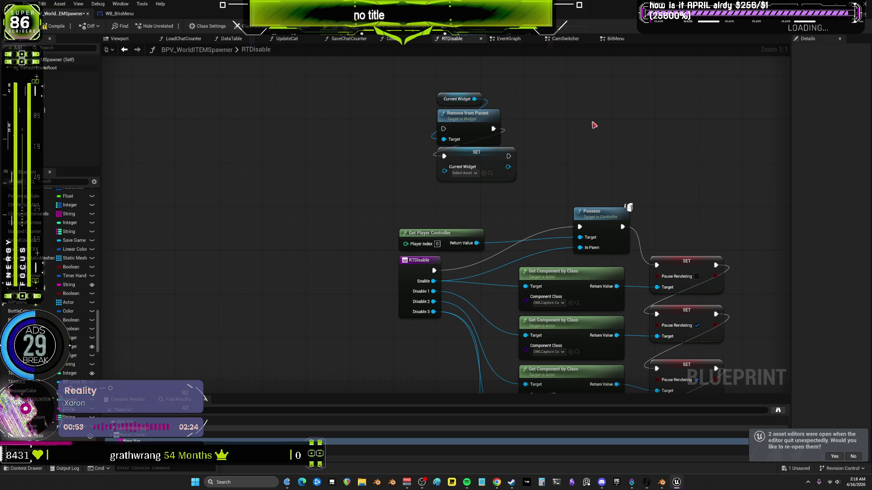
Regroup Current Widget, Remove from Parent and SET Current Widget into a compact chain
drag(523, 63, 454, 131)
mouse_move(466, 111)
mouse_down()
mouse_move(376, 104)
mouse_move(363, 144)
mouse_move(438, 141)
mouse_move(487, 155)
mouse_up()
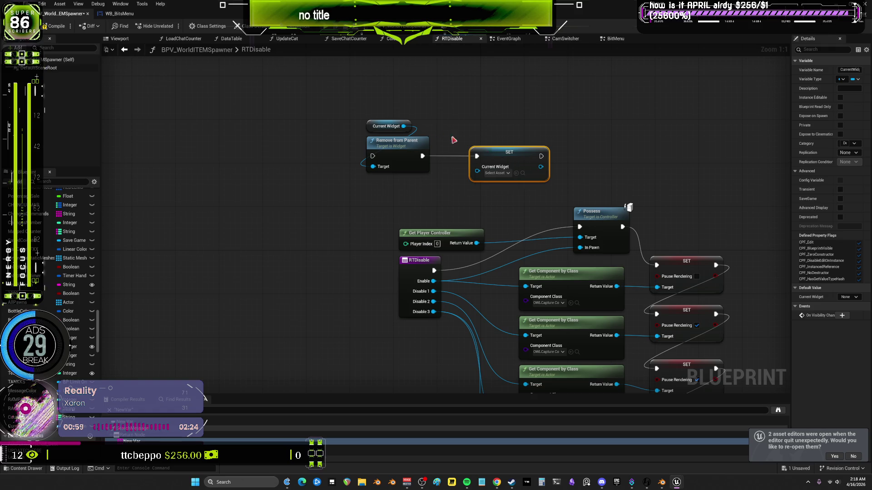
click(403, 145)
drag(403, 145, 436, 145)
click(511, 115)
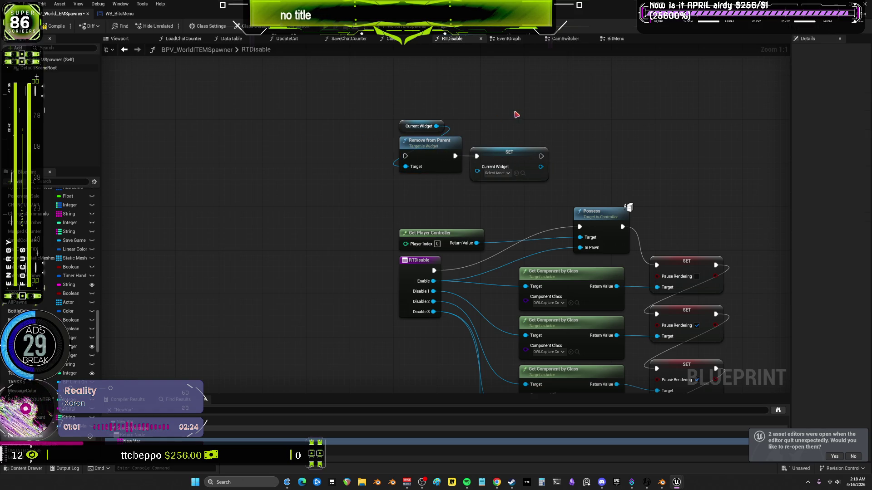
scroll(516, 121, down, 3)
scroll(517, 122, up, 2)
scroll(490, 120, up, 1)
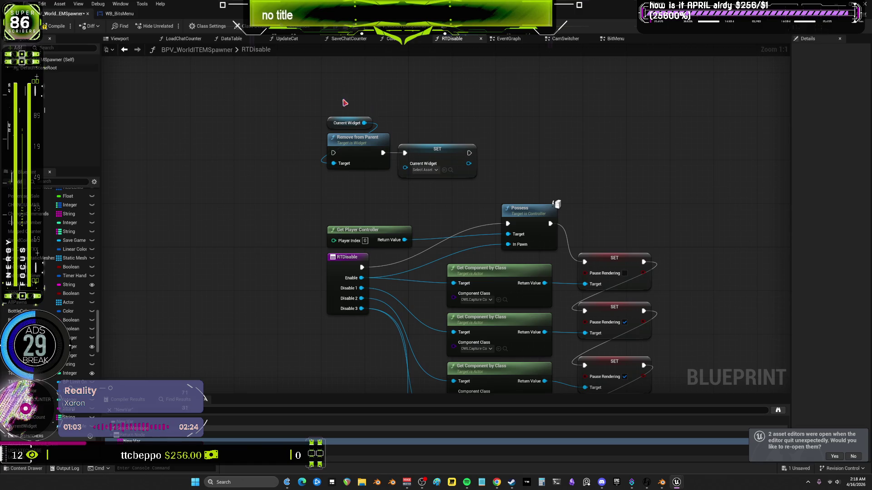
In CamSwitcher, move Switch on enumCurrentCam down-right, Enum Current Camera above it, Camera Drone beside its lookup
click(566, 39)
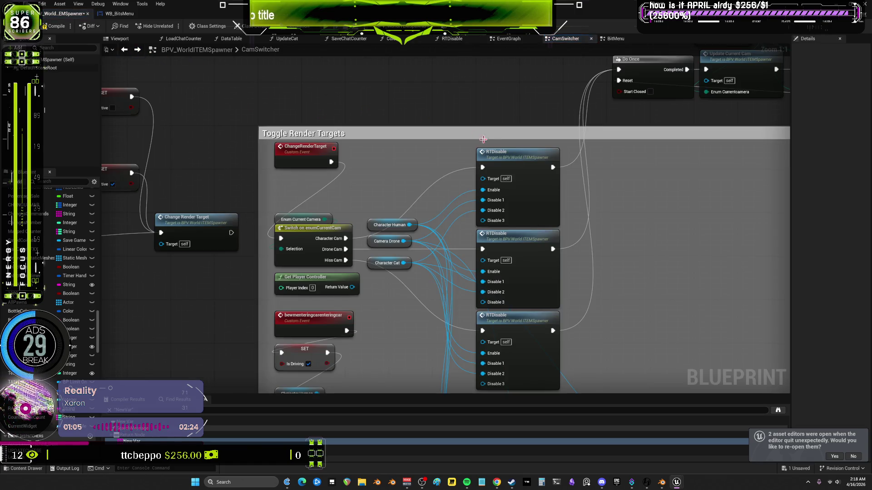
scroll(450, 168, up, 4)
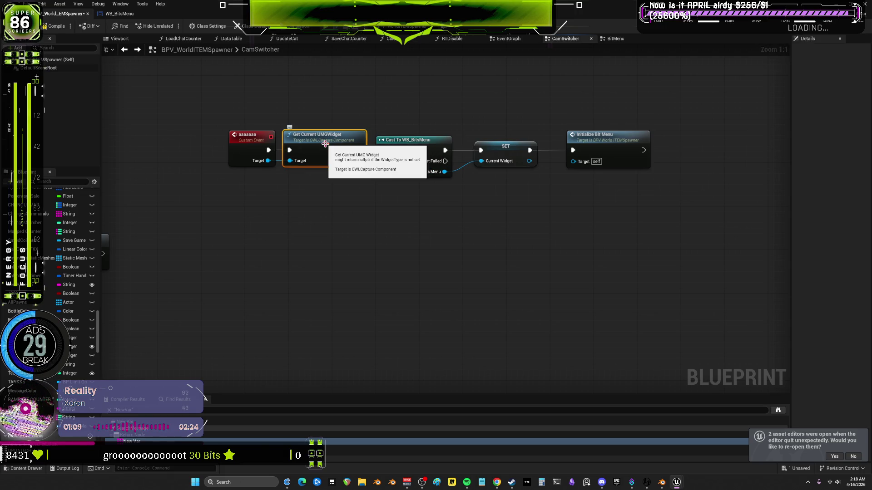
click(241, 147)
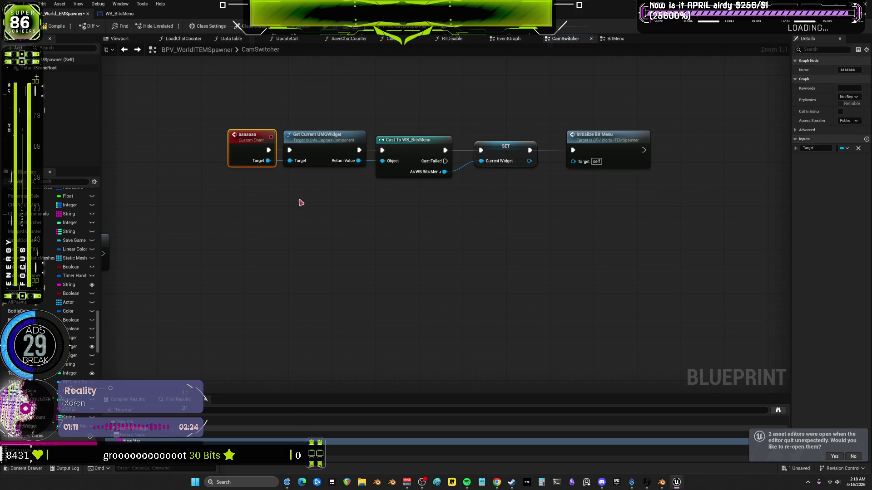
drag(219, 211, 584, 218)
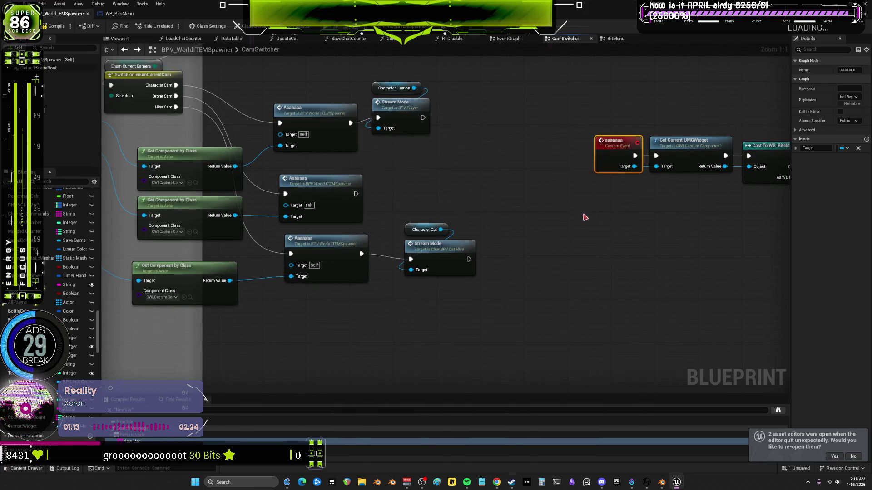
mouse_move(389, 181)
mouse_down()
mouse_move(439, 245)
mouse_move(555, 286)
mouse_up()
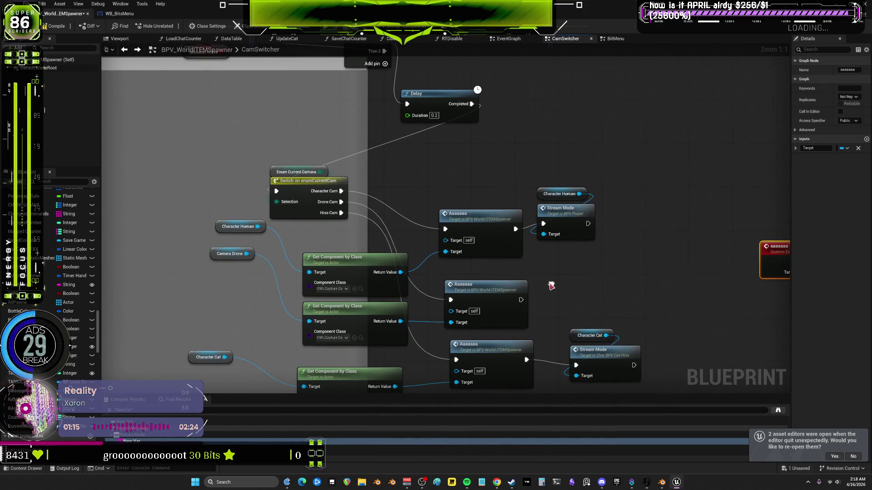
mouse_move(295, 185)
mouse_down()
mouse_move(321, 212)
mouse_move(339, 212)
mouse_up()
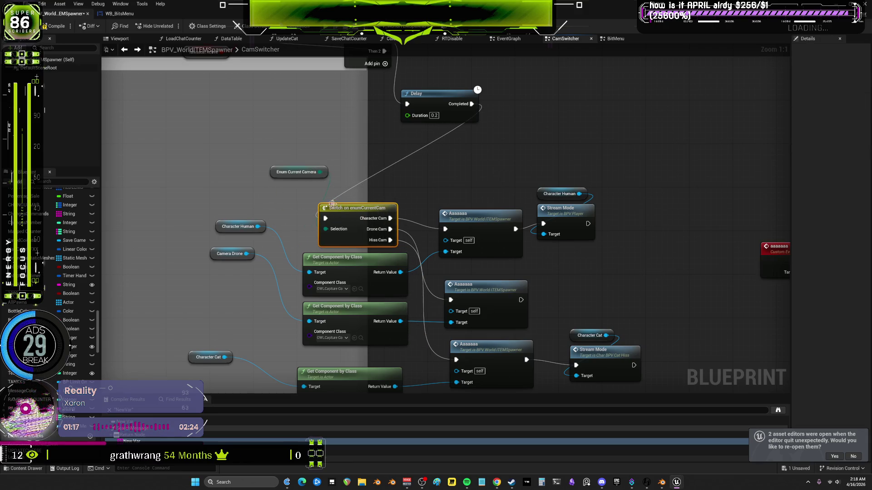
mouse_move(278, 174)
mouse_down()
mouse_move(337, 196)
mouse_move(326, 197)
mouse_up()
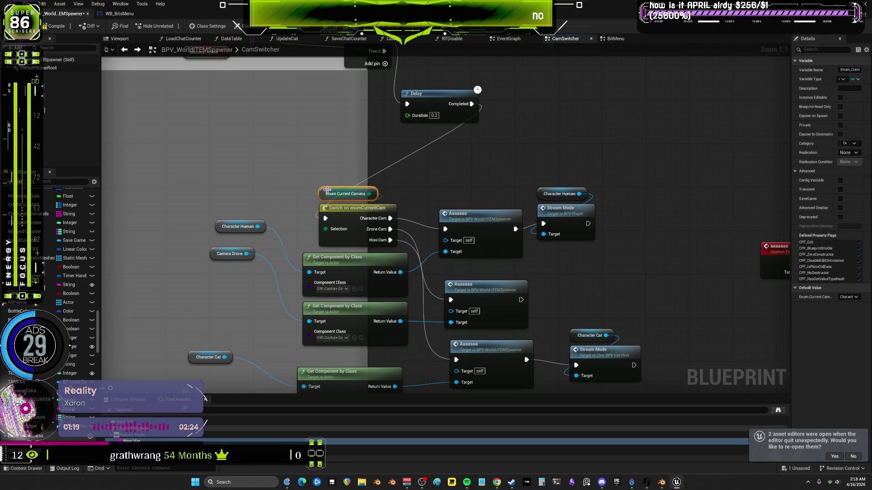
mouse_move(223, 255)
mouse_down()
mouse_move(279, 180)
mouse_move(292, 246)
mouse_up()
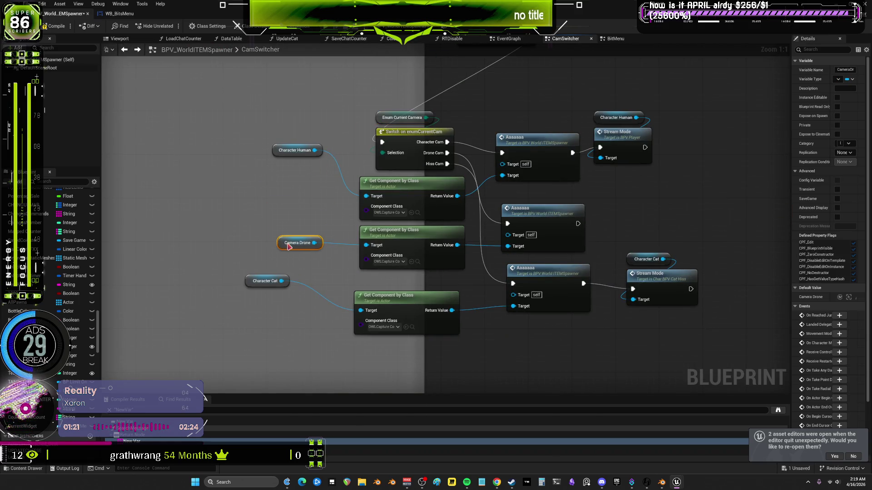
Place Character Human and Character Cat beside their Get Component nodes and align all three camera variables
drag(295, 150, 306, 193)
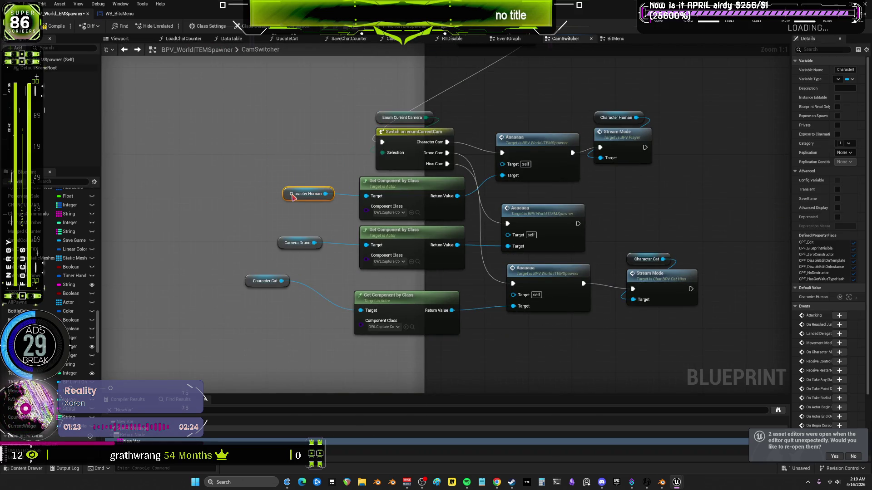
mouse_move(255, 282)
mouse_down()
mouse_move(325, 332)
mouse_move(298, 172)
mouse_up()
key(shift+d)
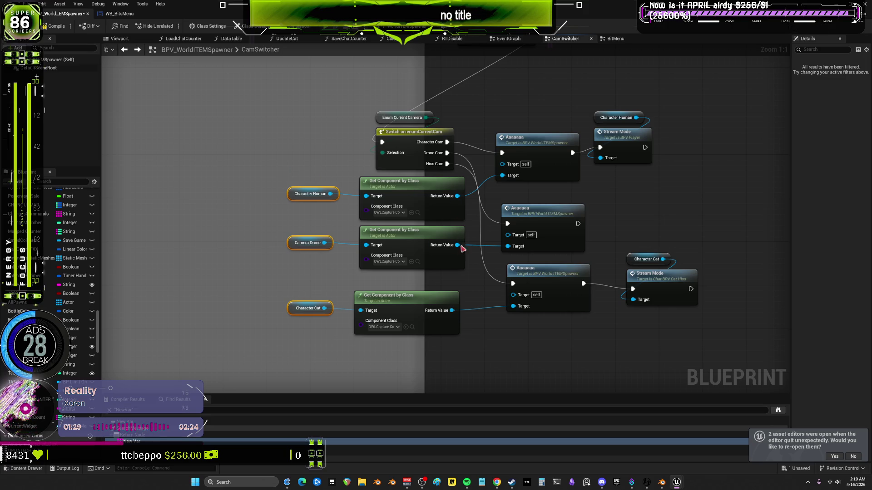
key(shift+a)
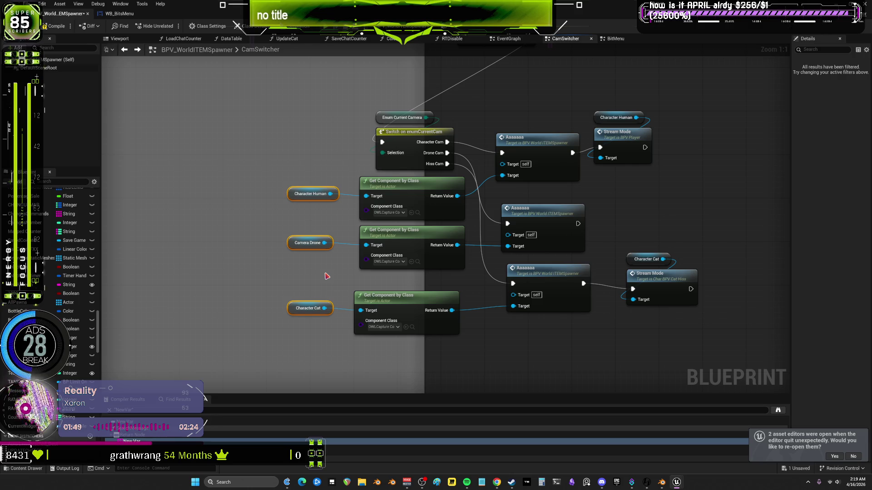
Space the three Aaaaaaa call nodes evenly, with their Stream Mode nodes alongside
drag(529, 153, 536, 144)
drag(613, 105, 656, 168)
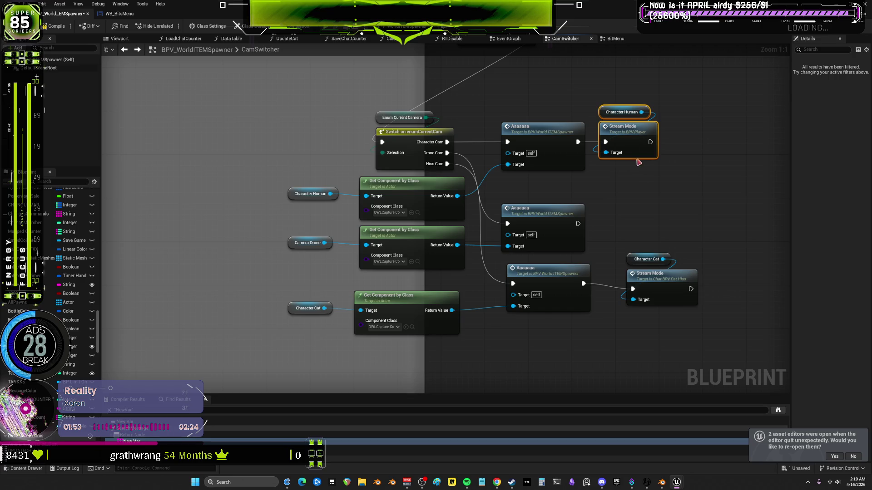
click(471, 208)
drag(471, 208, 465, 198)
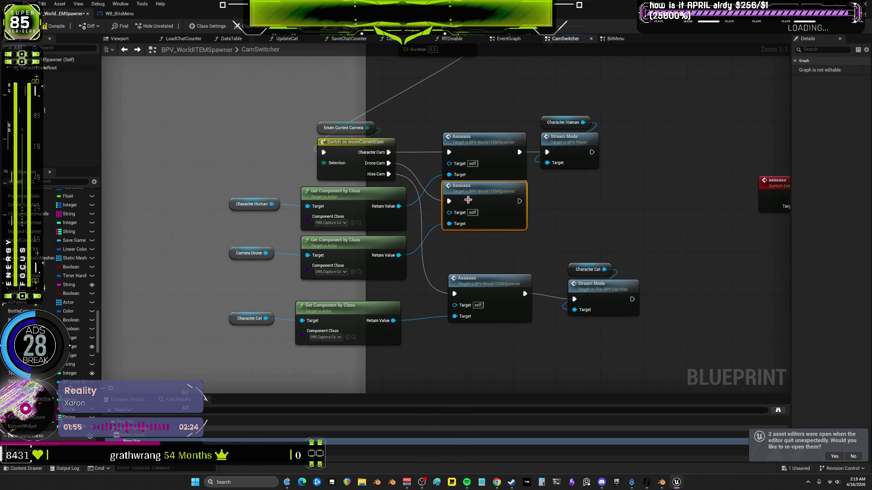
mouse_move(478, 285)
mouse_down()
mouse_move(472, 246)
mouse_move(472, 263)
mouse_up()
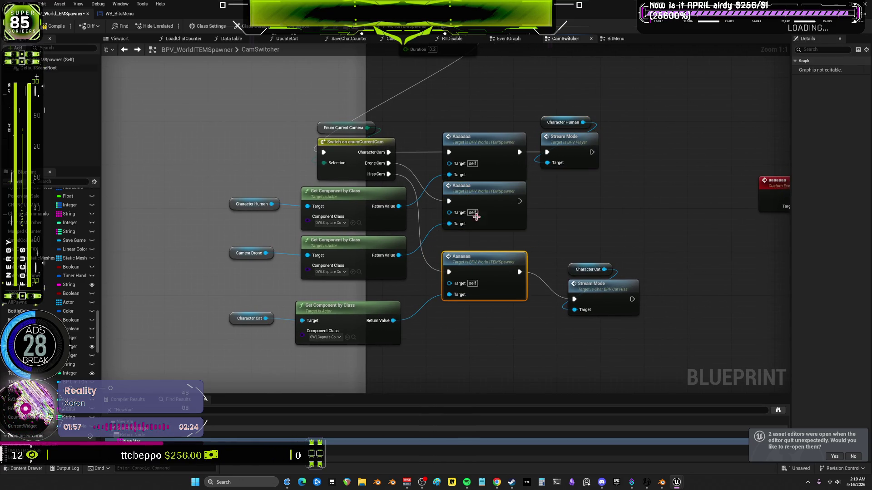
drag(482, 202, 485, 212)
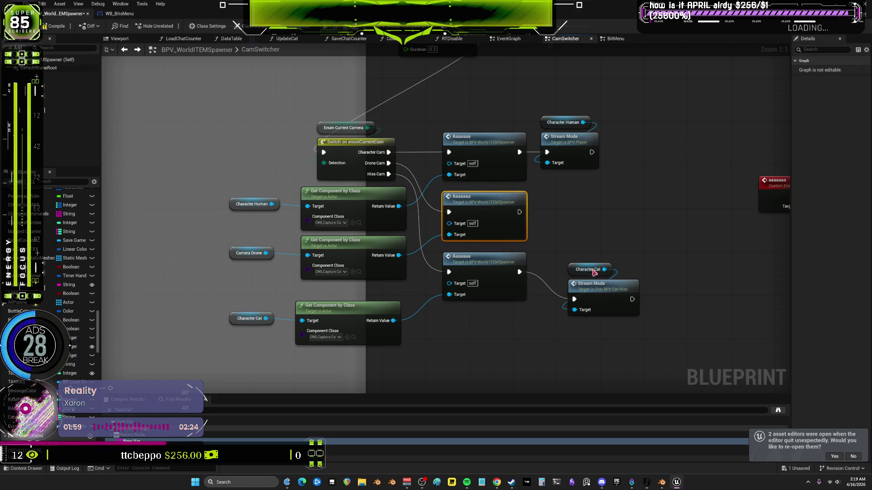
drag(595, 272, 572, 244)
Left-align the right-column Stream Mode and character nodes
click(592, 205)
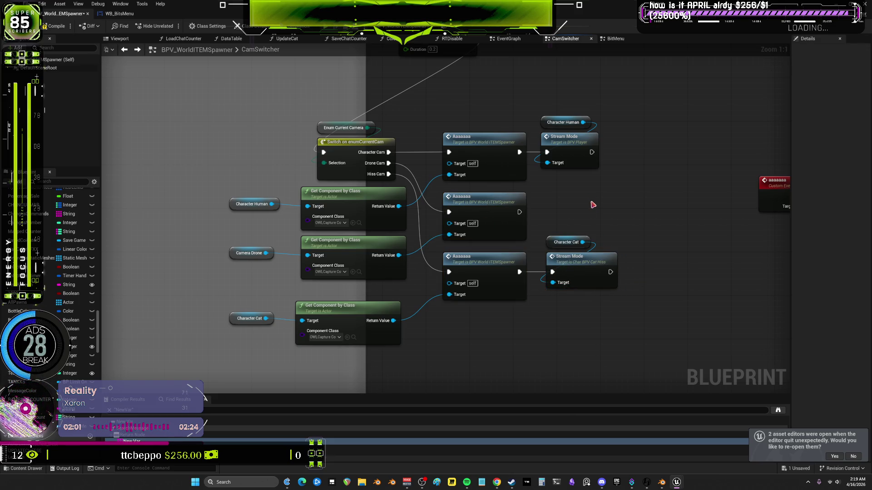
drag(566, 149, 555, 327)
key(shift+a)
click(549, 314)
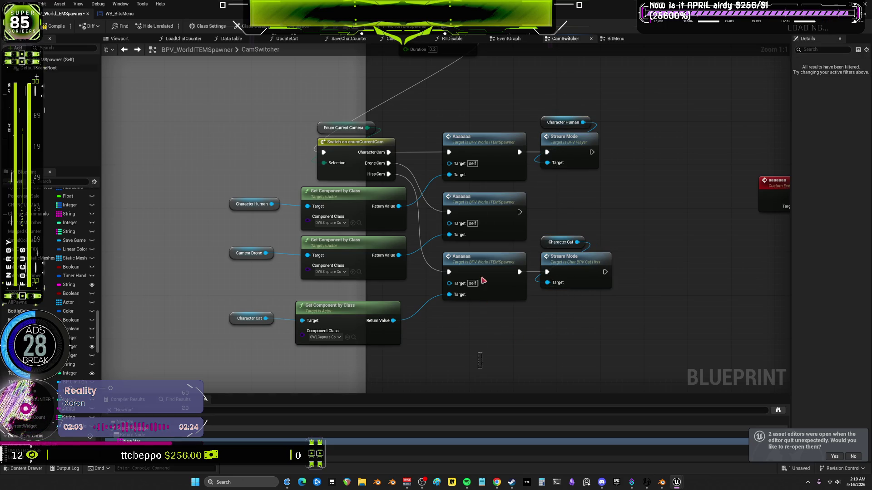
drag(479, 368, 487, 118)
Slide Initialize Bit Menu closer to SET and nudge Change Render Target right and down
scroll(521, 214, down, 1)
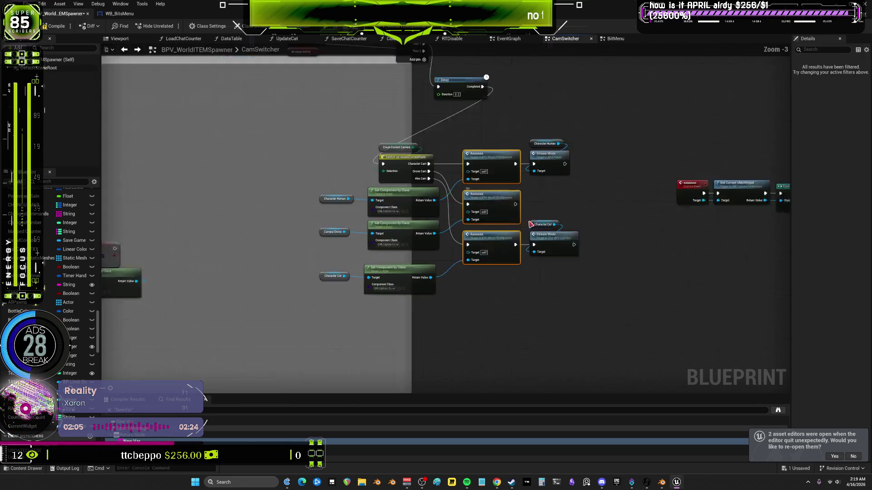
drag(583, 214, 526, 195)
scroll(551, 156, up, 1)
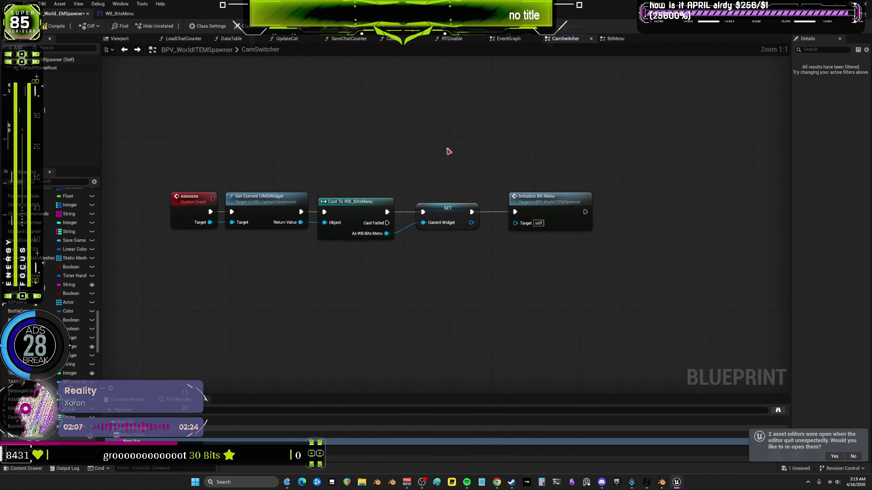
click(437, 208)
drag(550, 200, 520, 199)
scroll(400, 159, down, 1)
scroll(400, 159, down, 2)
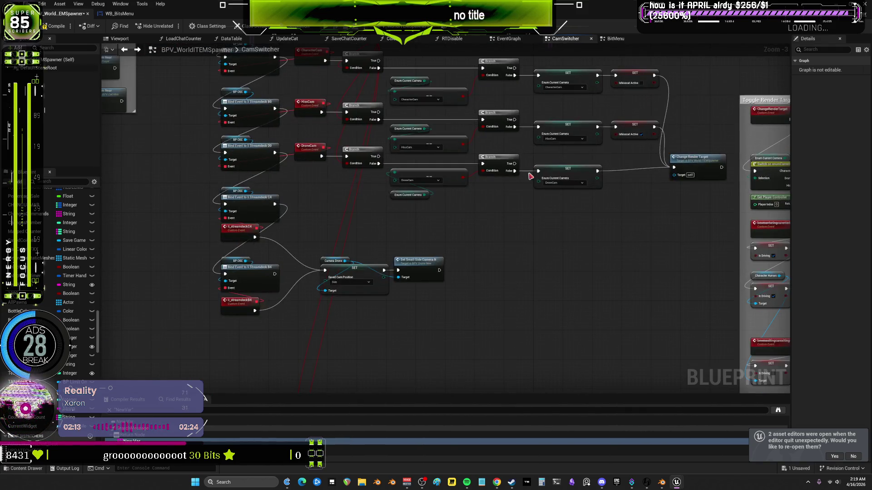
scroll(517, 192, up, 4)
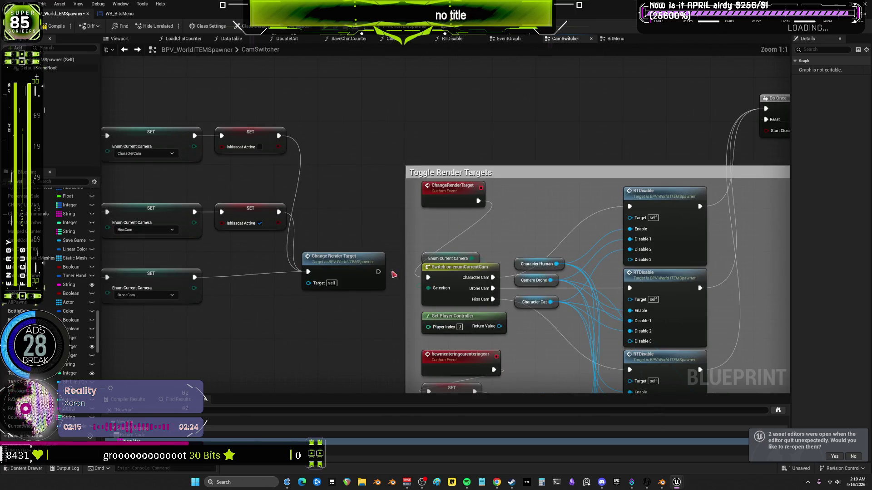
drag(340, 269, 345, 274)
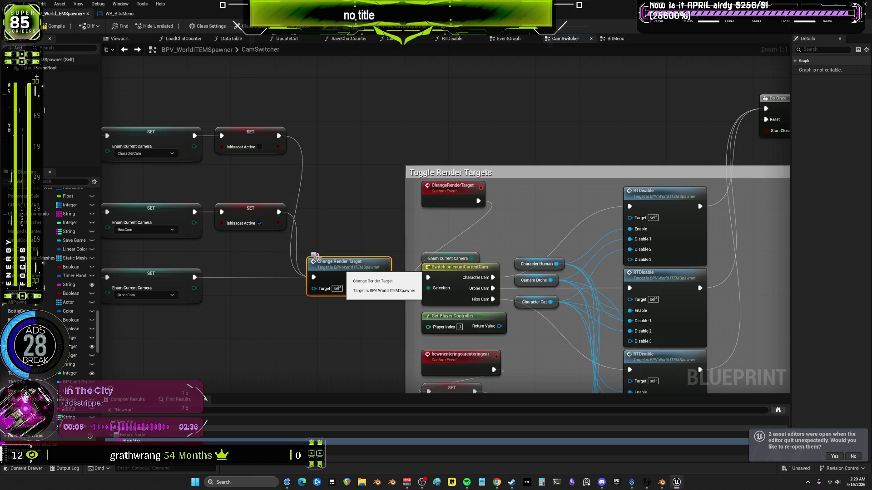
Pan across the Toggle Render Targets section and the top-row nodes
scroll(303, 266, down, 3)
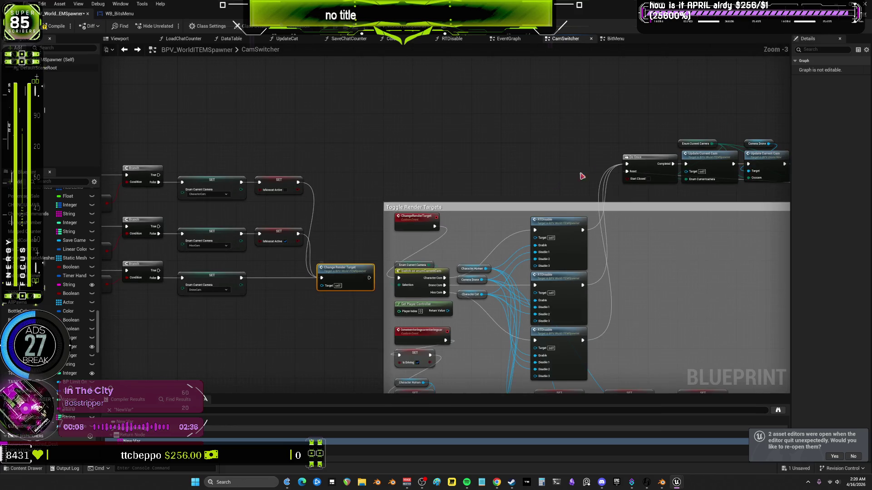
drag(580, 171, 308, 168)
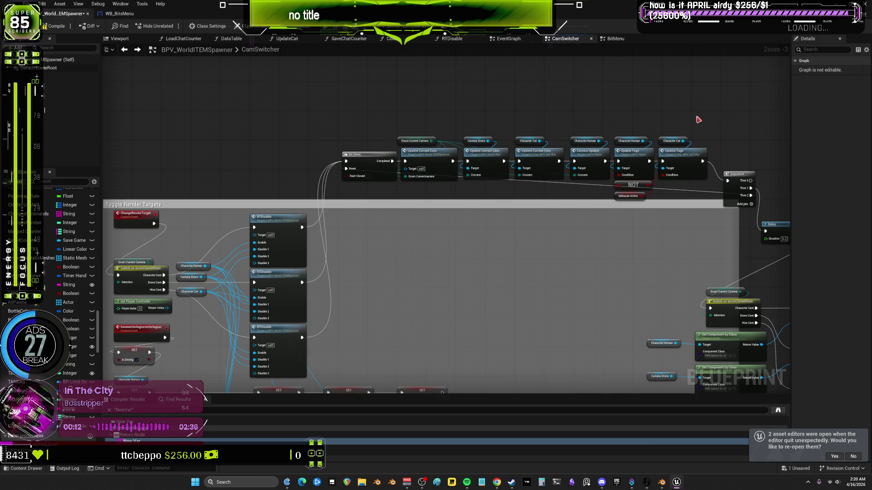
mouse_move(728, 113)
mouse_down()
mouse_move(687, 107)
mouse_move(480, 170)
mouse_move(318, 172)
mouse_move(347, 169)
mouse_move(320, 162)
mouse_up()
key(f)
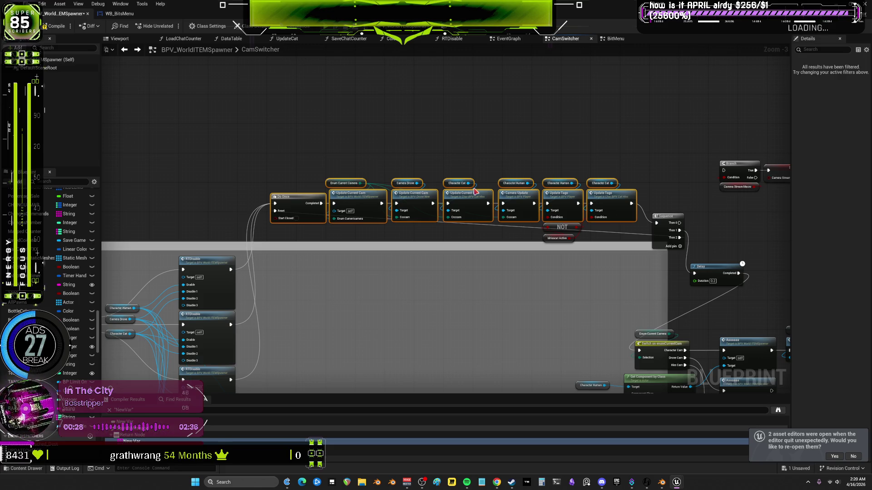
drag(592, 240, 496, 200)
scroll(314, 129, up, 3)
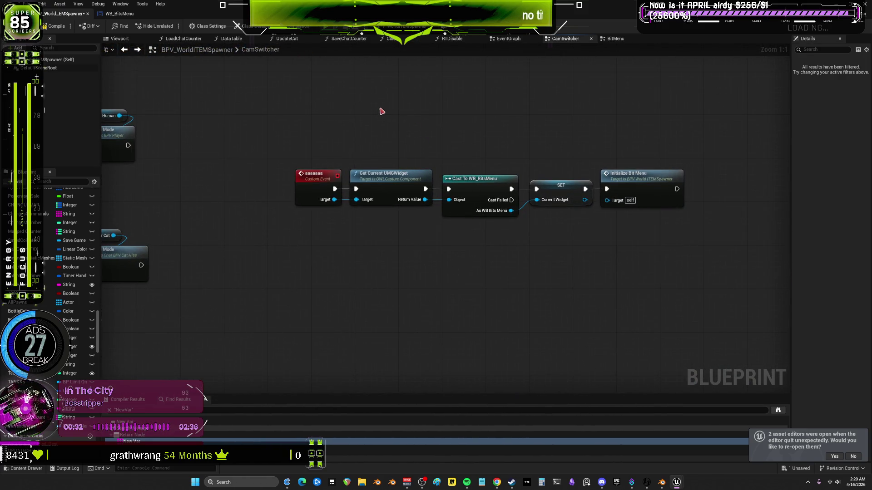
Add a Destroy Component node wired from the aaaaaaa event's Target, placed slightly lower
mouse_move(381, 112)
mouse_down()
mouse_move(529, 212)
mouse_move(359, 115)
mouse_up()
mouse_move(347, 109)
mouse_down()
mouse_move(437, 210)
mouse_move(504, 213)
mouse_move(482, 227)
mouse_up()
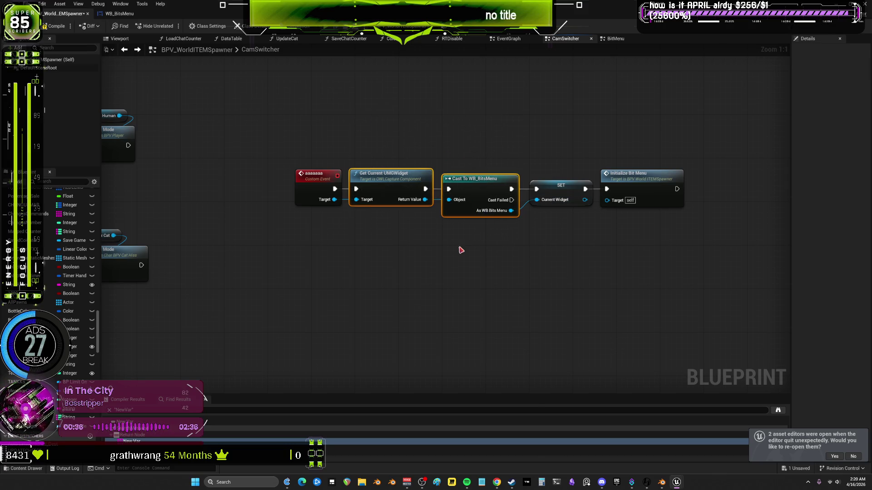
drag(362, 135, 395, 184)
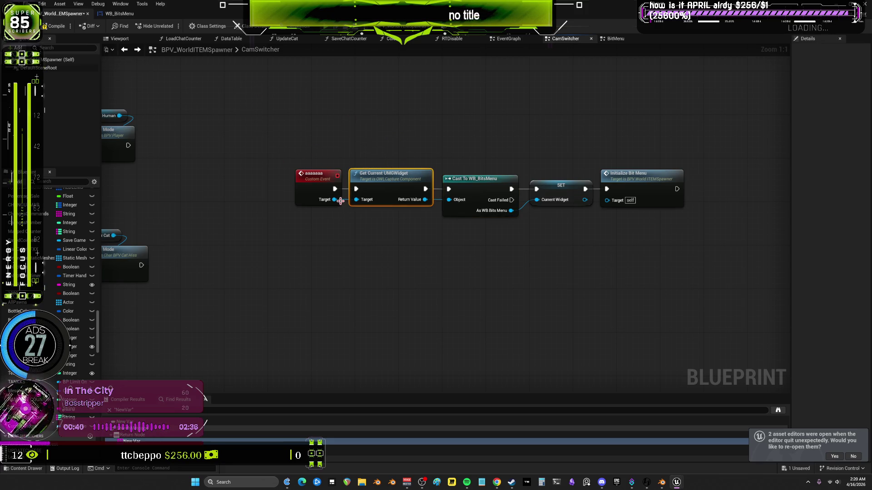
drag(341, 201, 376, 278)
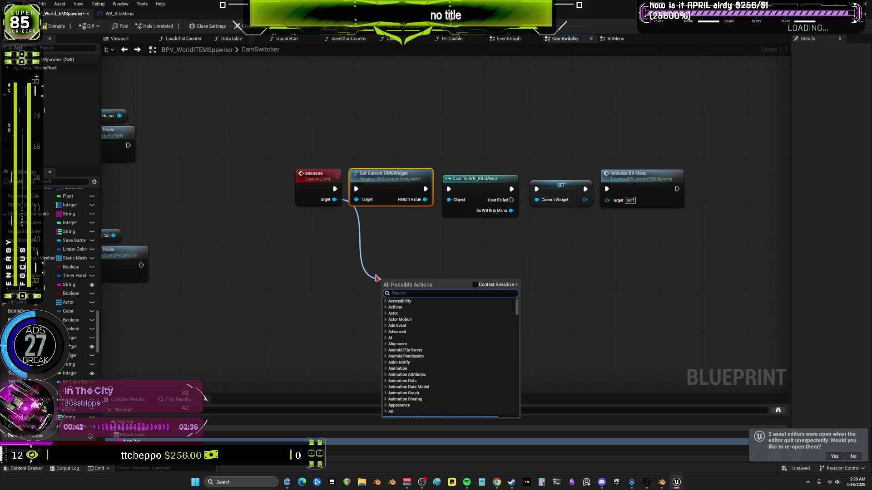
text(destroy comp)
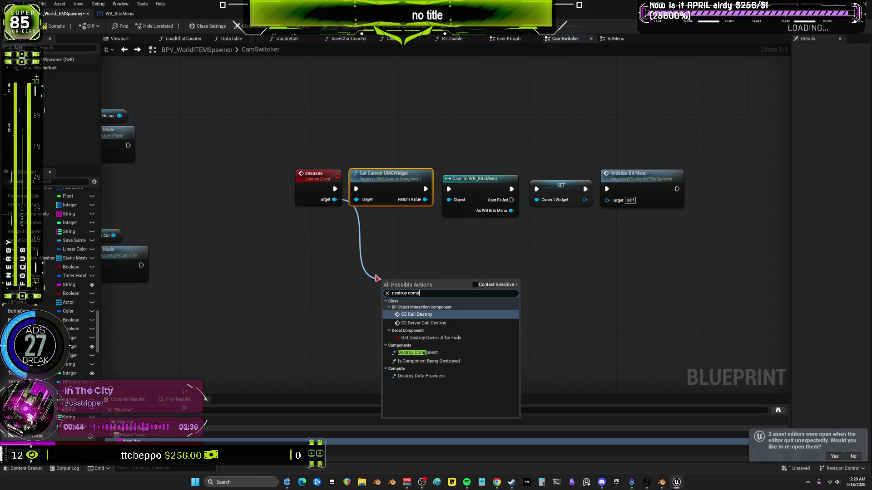
text(ent)
key(Return)
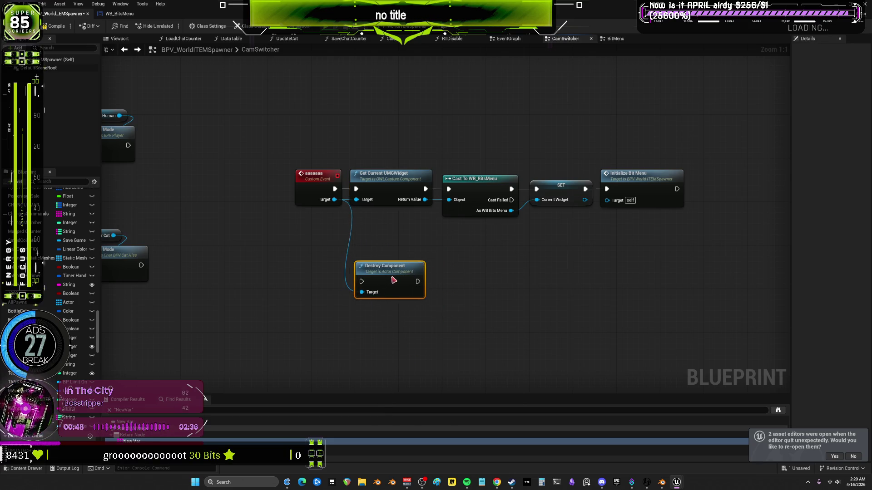
drag(391, 278, 391, 289)
Pan past the drone camera update, Delay and Branch nodes back to the aaaaaaa event
drag(405, 114, 410, 205)
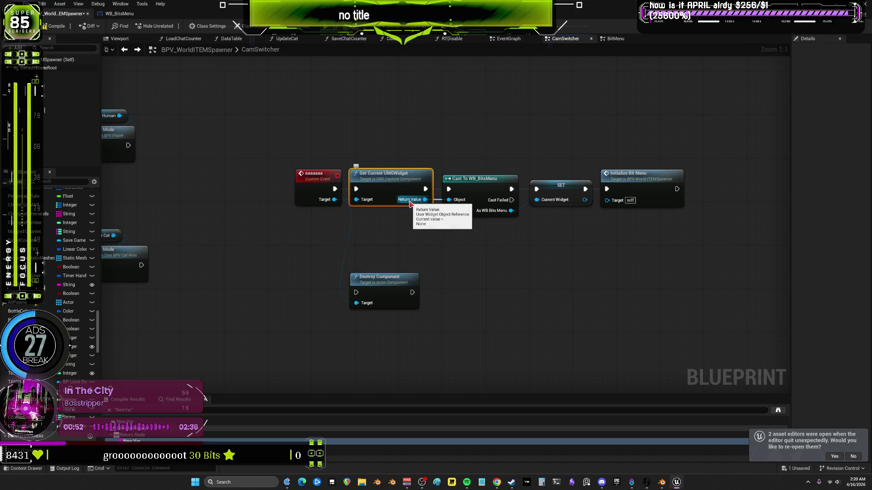
scroll(410, 205, down, 3)
scroll(310, 191, up, 3)
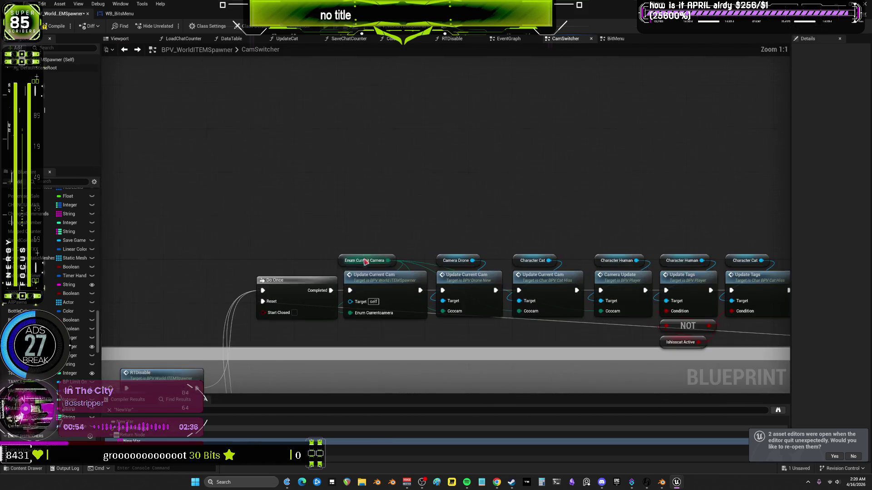
drag(340, 180, 407, 289)
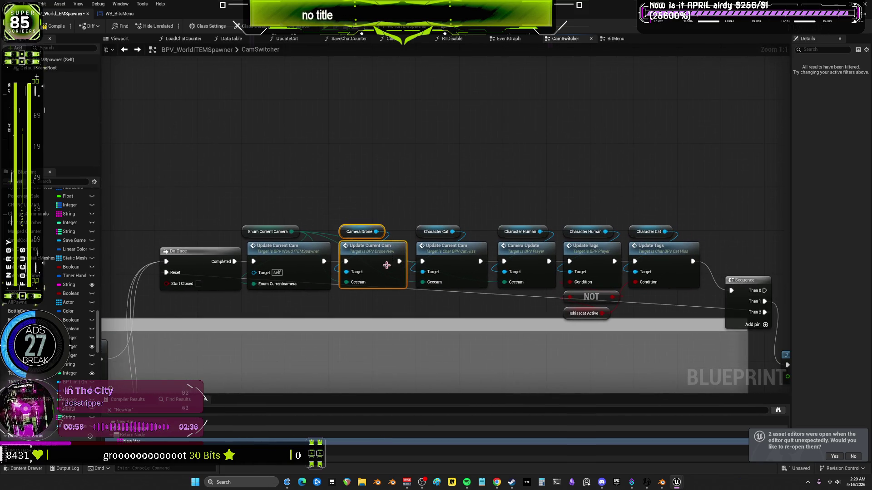
drag(512, 209, 294, 221)
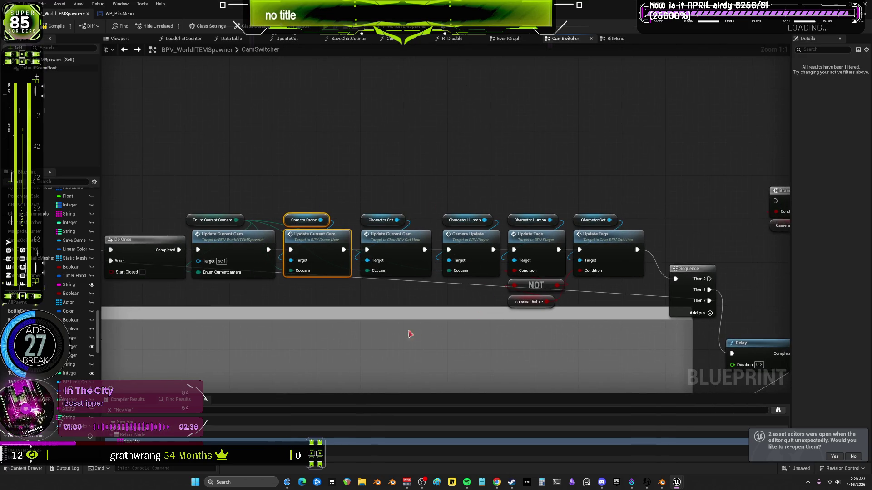
mouse_move(279, 207)
mouse_down()
mouse_move(389, 171)
mouse_move(436, 214)
mouse_move(335, 312)
mouse_up()
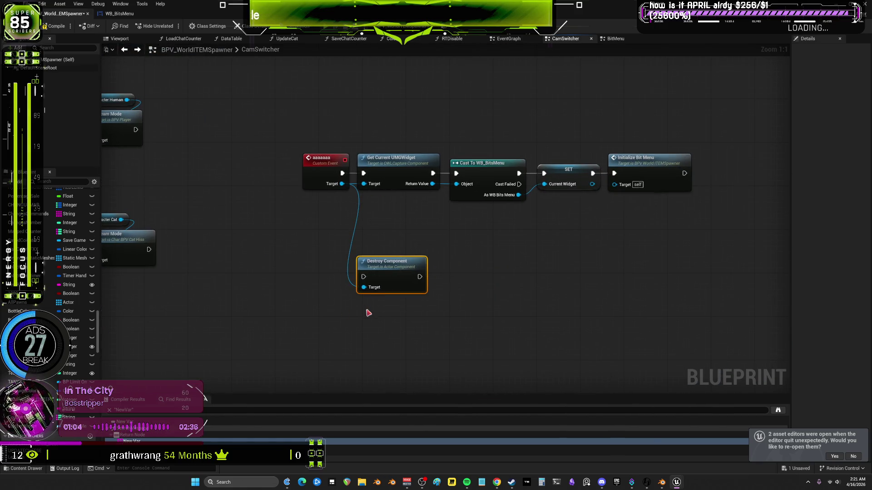
Search the graph's node actions for 'component'
right_click(358, 288)
text(create)
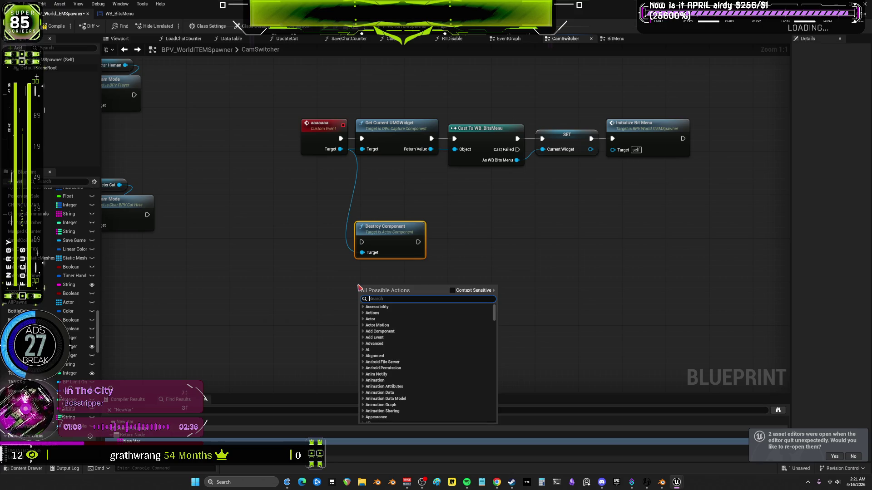
text( compoinen)
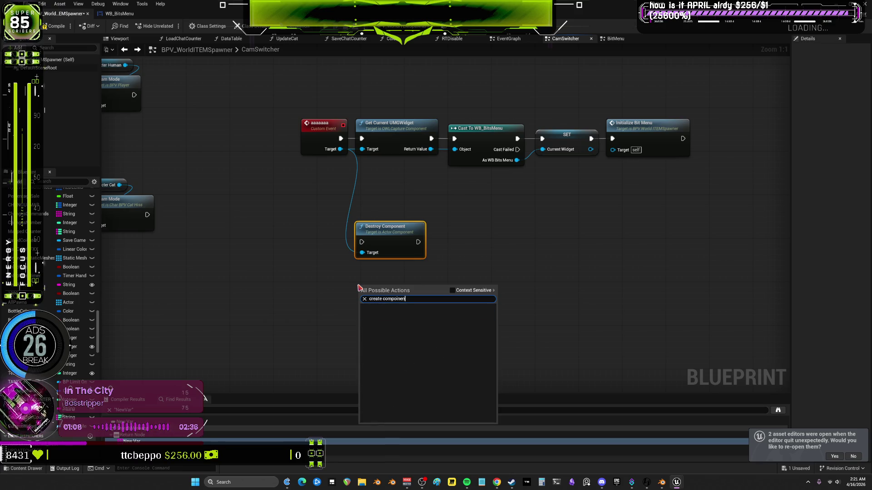
key(BackSpace)
key(BackSpace)
key(BackSpace)
key(BackSpace)
text(nen)
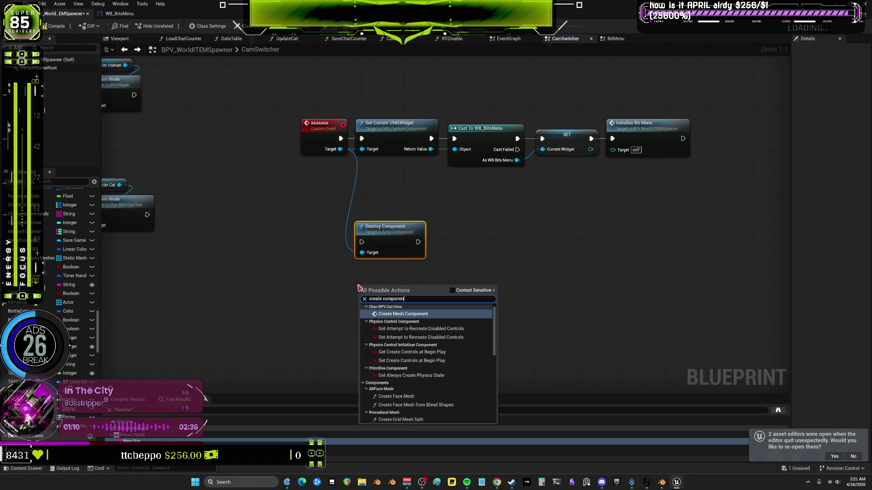
scroll(459, 354, down, 10)
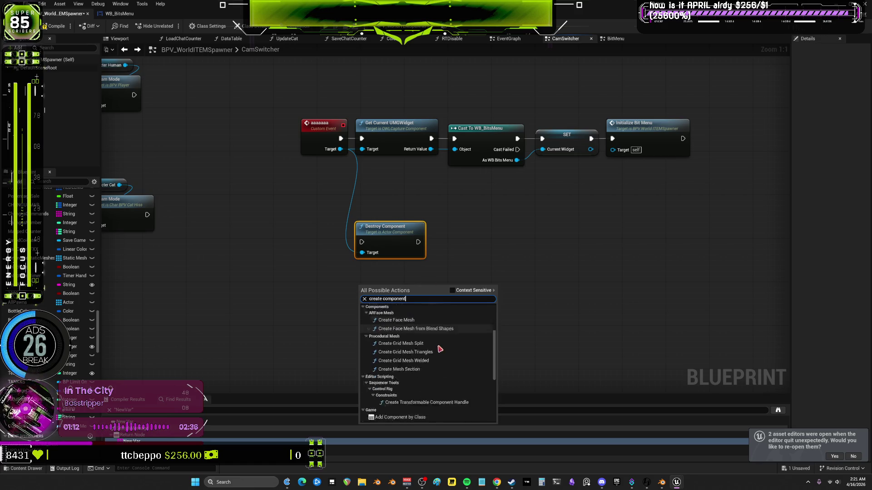
scroll(454, 373, down, 1)
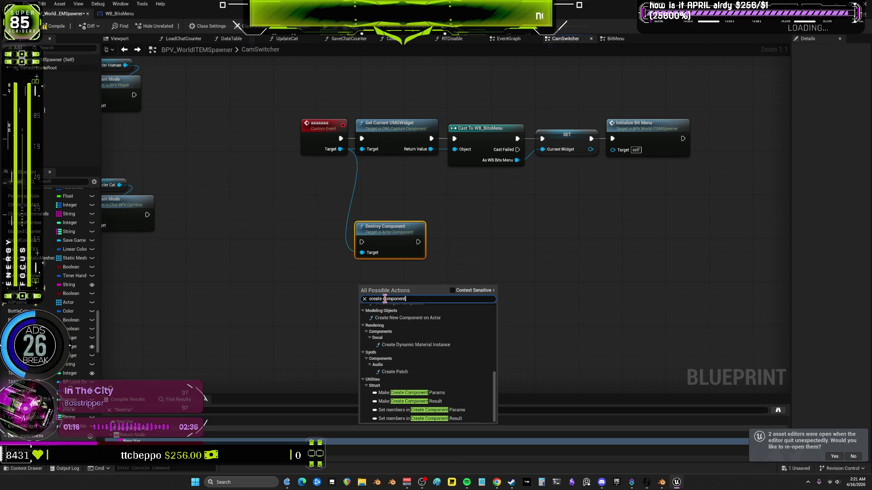
key(BackSpace)
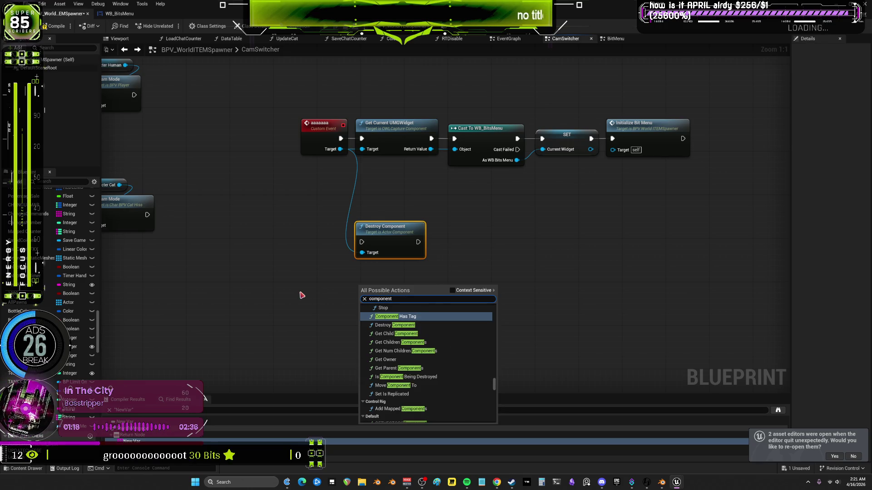
scroll(461, 370, up, 5)
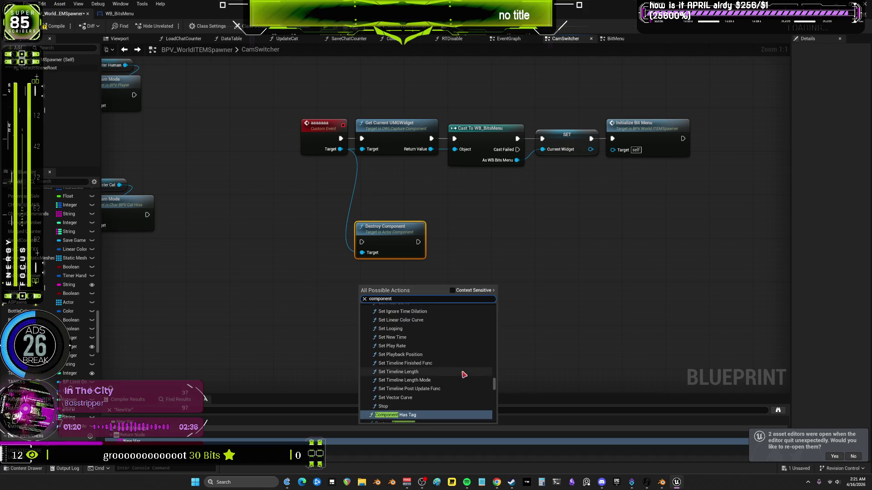
scroll(460, 363, up, 5)
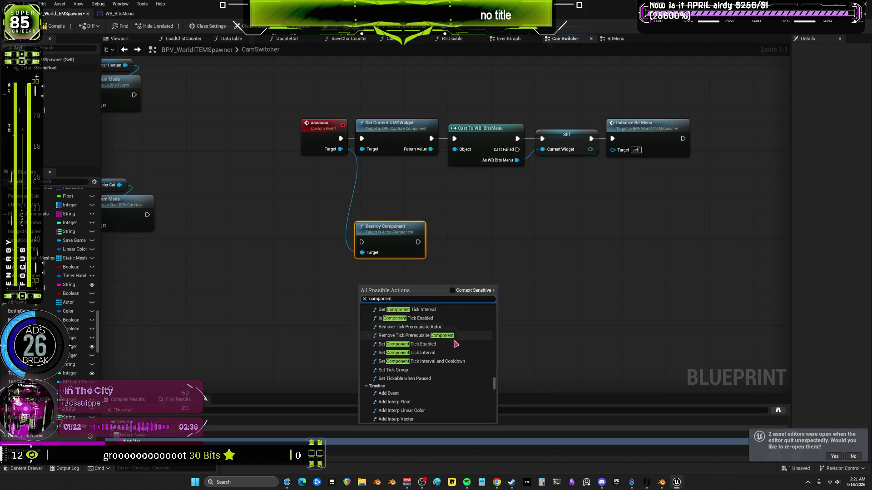
scroll(461, 342, up, 5)
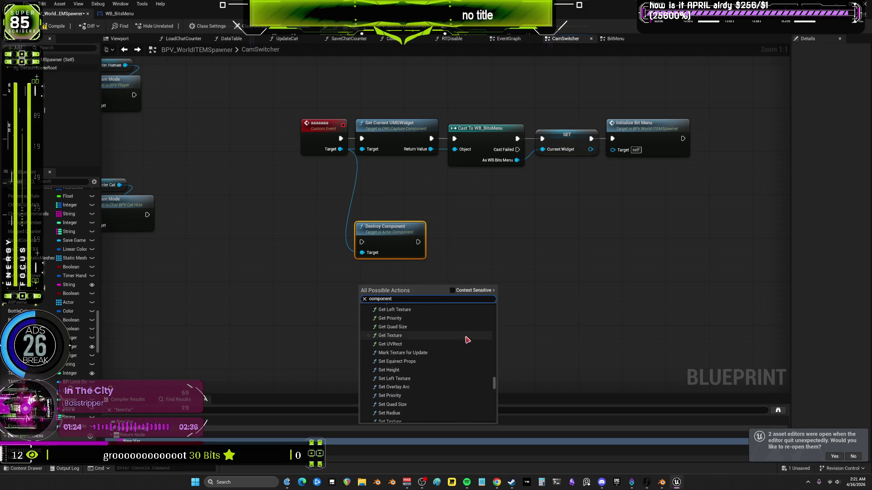
scroll(468, 341, up, 5)
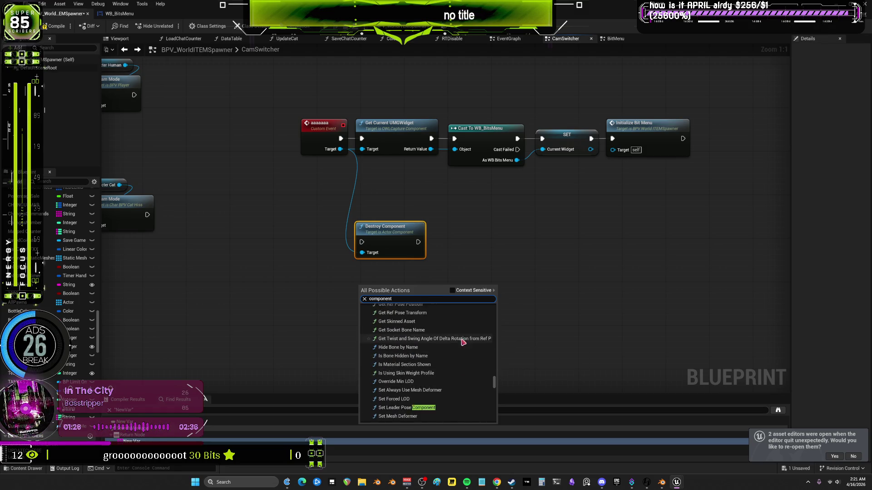
scroll(462, 343, up, 3)
Enable Context Sensitive and scroll the results to Add OWLCapture Component
click(452, 291)
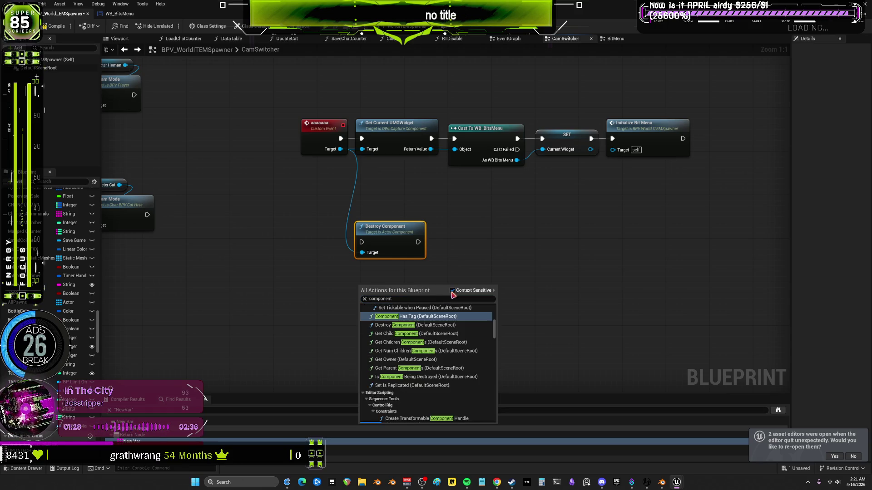
scroll(463, 390, up, 5)
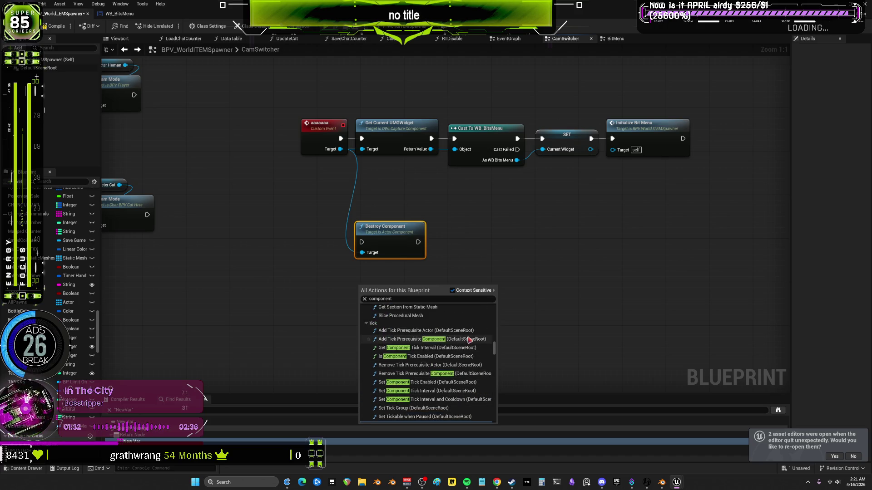
scroll(473, 327, up, 3)
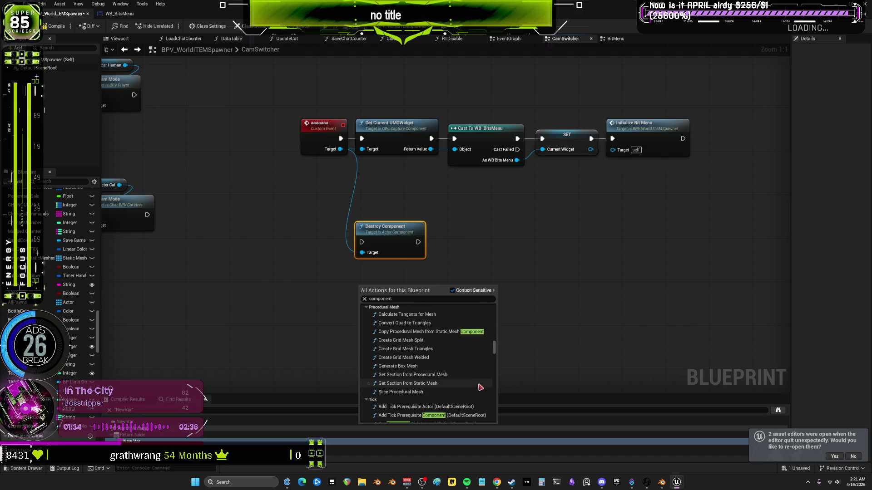
scroll(473, 373, up, 5)
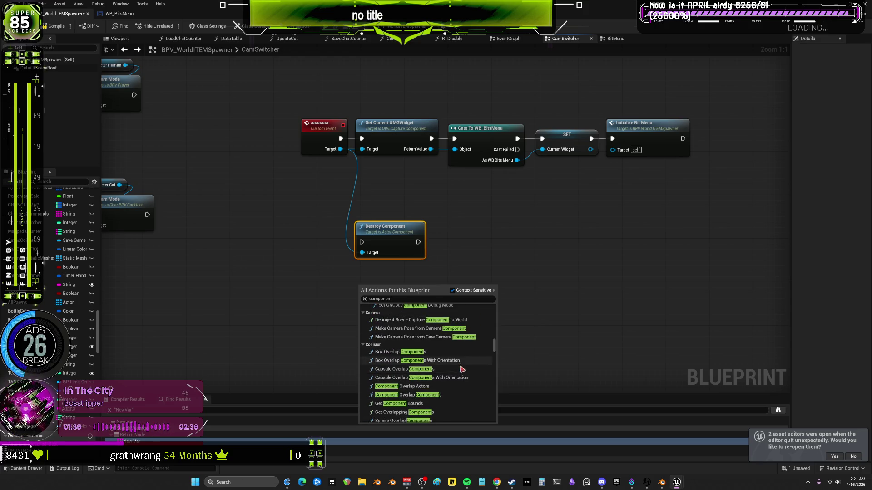
scroll(463, 366, up, 5)
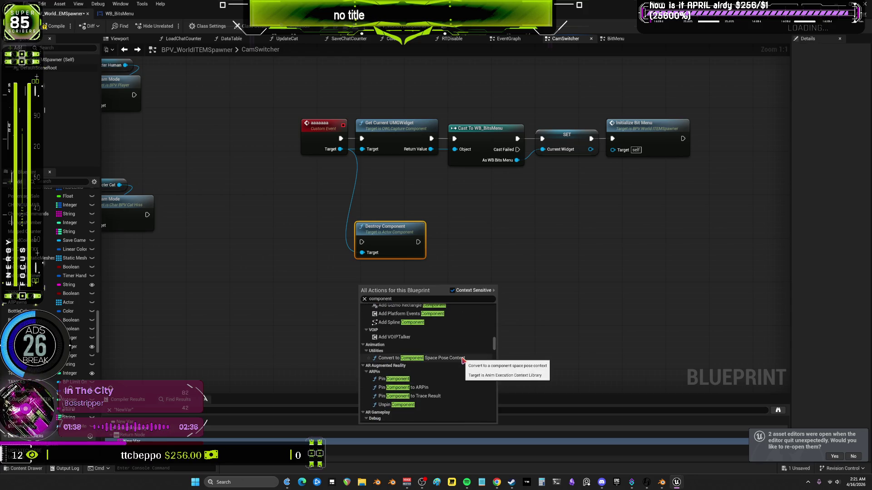
scroll(459, 358, up, 3)
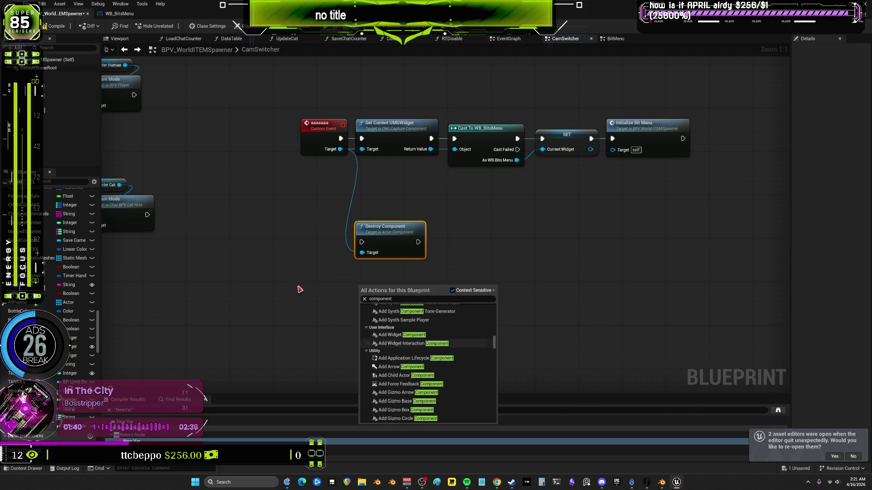
scroll(431, 381, up, 6)
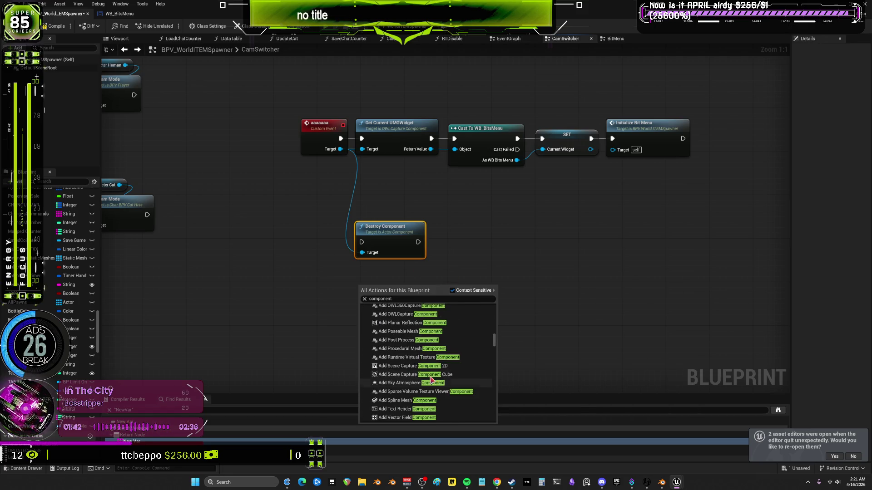
scroll(426, 377, down, 2)
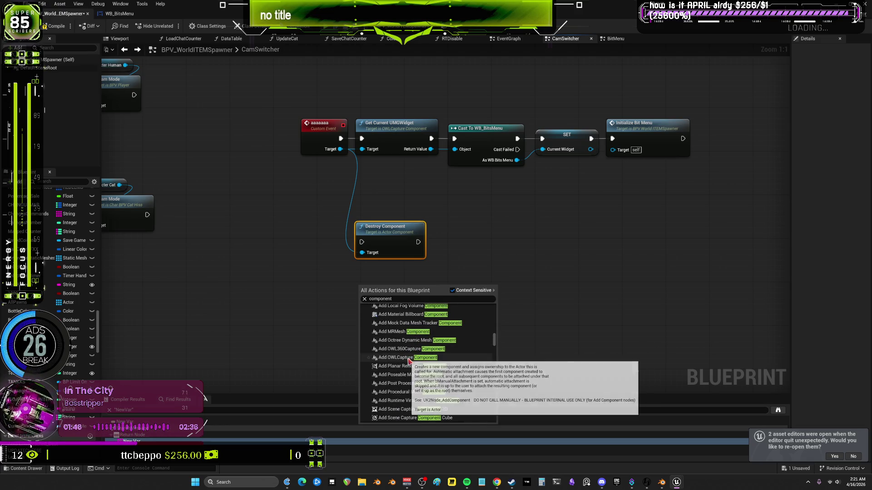
Add an Add OWLCapture Component node and duplicate the Get Current UMGWidget to Initialize Bit Menu chain
click(408, 358)
mouse_move(403, 302)
mouse_down()
mouse_move(399, 274)
mouse_move(349, 309)
mouse_up()
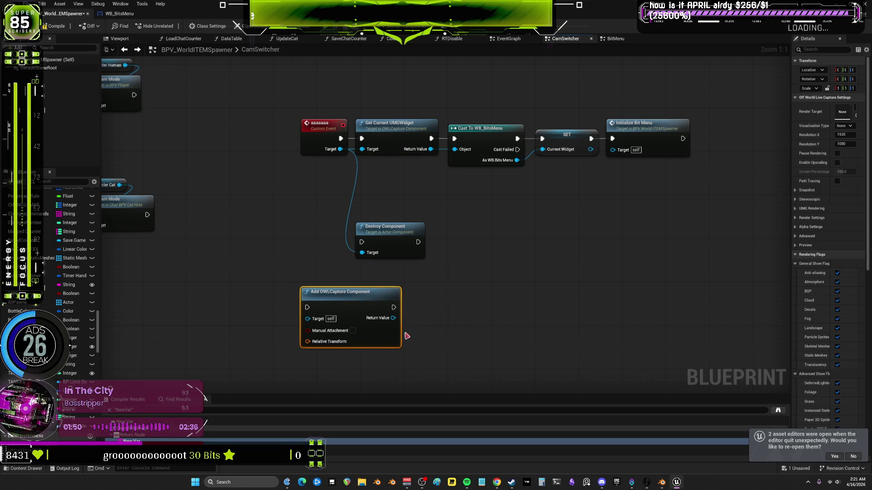
drag(702, 203, 411, 107)
key(ctrl+c)
key(ctrl+v)
mouse_move(395, 320)
mouse_down()
mouse_move(504, 322)
mouse_move(428, 336)
mouse_move(472, 342)
mouse_up()
Wire the OWLCapture node into the copied Get Current UMGWidget and position it to the left
drag(401, 319, 471, 329)
drag(341, 292, 385, 315)
drag(546, 287, 509, 273)
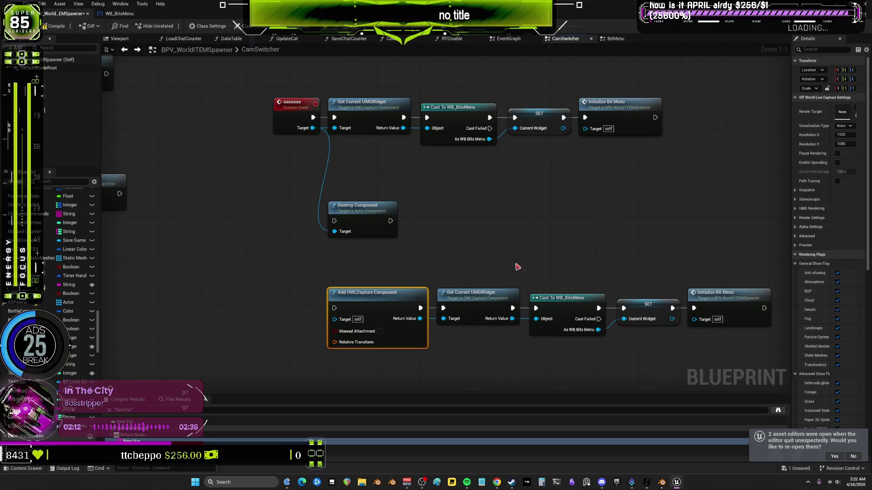
mouse_move(530, 243)
mouse_down()
mouse_move(559, 202)
mouse_move(537, 187)
mouse_up()
drag(385, 302, 409, 335)
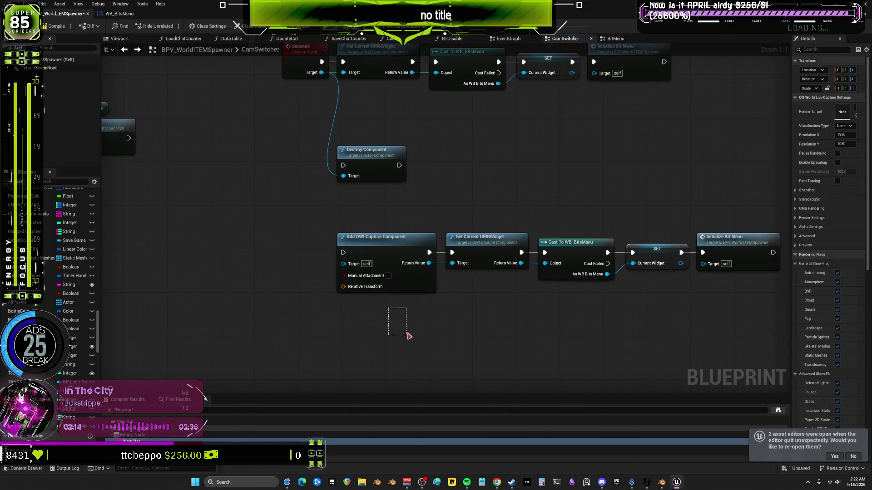
drag(380, 245, 211, 229)
mouse_move(311, 219)
mouse_down()
mouse_move(403, 331)
mouse_move(426, 336)
mouse_up()
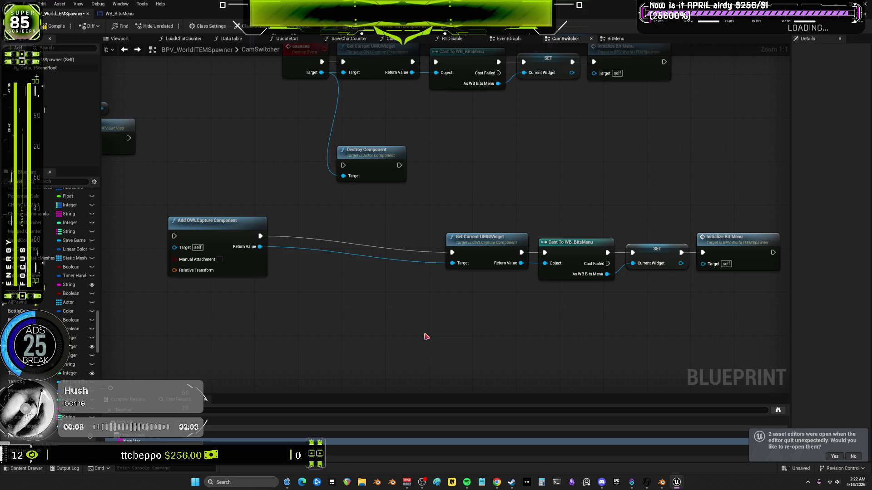
Lower the Add OWLCapture and copied Get Current UMGWidget nodes in the graph
scroll(425, 336, down, 5)
scroll(371, 257, up, 3)
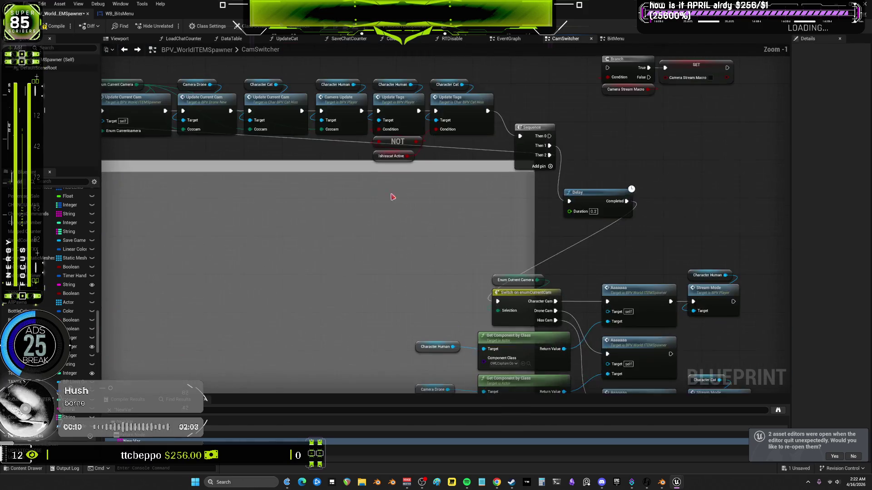
mouse_move(164, 177)
mouse_down()
mouse_move(547, 266)
mouse_move(545, 258)
mouse_move(538, 290)
mouse_up()
mouse_move(553, 256)
mouse_down()
mouse_move(337, 111)
mouse_move(397, 163)
mouse_move(186, 215)
mouse_up()
drag(176, 312, 491, 213)
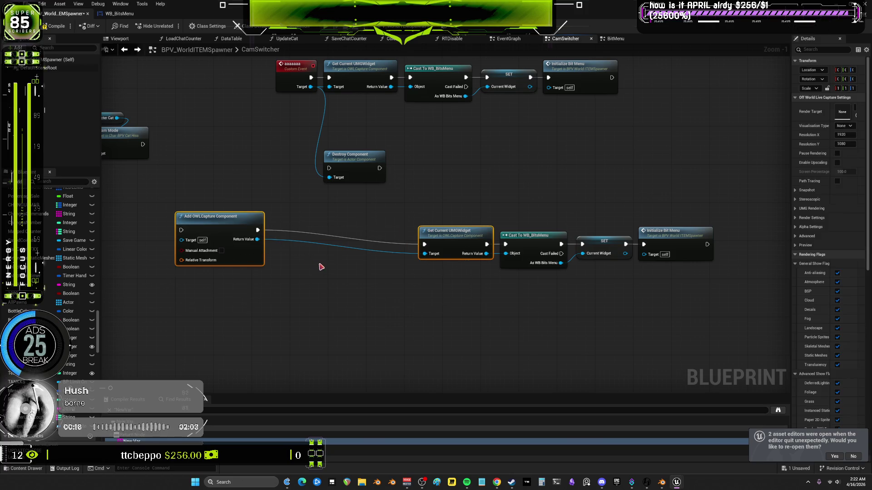
drag(218, 245, 222, 287)
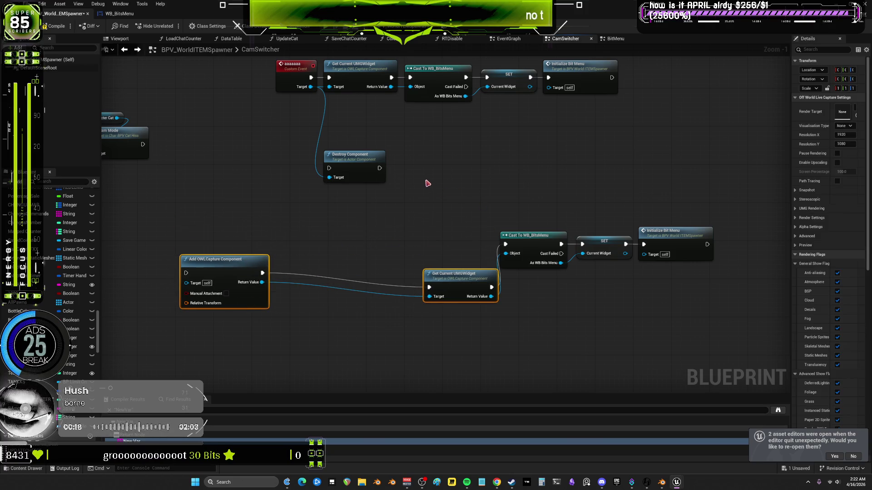
Move Destroy Component lower, then return to the Update Current Cam row
mouse_move(367, 155)
mouse_down()
mouse_move(345, 250)
mouse_move(354, 306)
mouse_up()
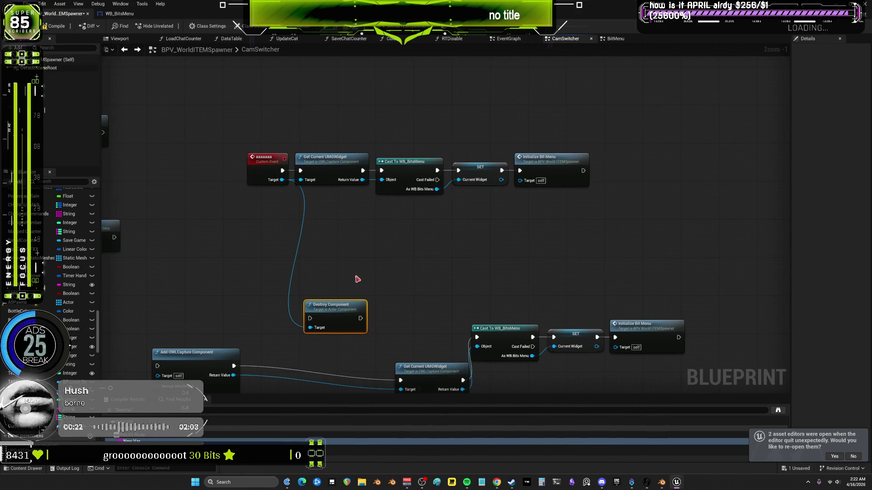
mouse_move(659, 216)
mouse_down()
mouse_move(409, 142)
mouse_move(337, 164)
mouse_move(390, 148)
mouse_move(374, 144)
mouse_move(396, 163)
mouse_move(359, 165)
mouse_move(576, 272)
mouse_move(724, 282)
mouse_up()
drag(451, 280, 725, 308)
mouse_move(573, 265)
mouse_down()
mouse_move(645, 225)
mouse_move(684, 227)
mouse_move(511, 229)
mouse_move(700, 237)
mouse_move(573, 231)
mouse_move(705, 218)
mouse_move(619, 215)
mouse_move(636, 234)
mouse_move(665, 206)
mouse_move(611, 167)
mouse_move(598, 307)
mouse_move(622, 223)
mouse_move(618, 167)
mouse_move(632, 258)
mouse_move(565, 173)
mouse_move(667, 225)
mouse_move(543, 210)
mouse_move(667, 169)
mouse_move(549, 164)
mouse_move(638, 155)
mouse_move(611, 206)
mouse_move(685, 197)
mouse_move(510, 214)
mouse_move(677, 217)
mouse_move(509, 201)
mouse_move(514, 188)
mouse_move(621, 202)
mouse_move(611, 214)
mouse_move(507, 178)
mouse_move(633, 154)
mouse_move(559, 164)
mouse_move(623, 168)
mouse_move(552, 253)
mouse_move(564, 241)
mouse_move(596, 128)
mouse_move(627, 130)
mouse_move(621, 238)
mouse_move(591, 320)
mouse_move(605, 320)
mouse_move(688, 234)
mouse_move(638, 272)
mouse_move(452, 216)
mouse_move(462, 195)
mouse_move(462, 228)
mouse_move(593, 279)
mouse_move(667, 205)
mouse_move(667, 180)
mouse_move(547, 264)
mouse_move(463, 234)
mouse_move(468, 205)
mouse_move(590, 261)
mouse_move(636, 216)
mouse_move(550, 214)
mouse_move(493, 181)
mouse_move(553, 138)
mouse_up()
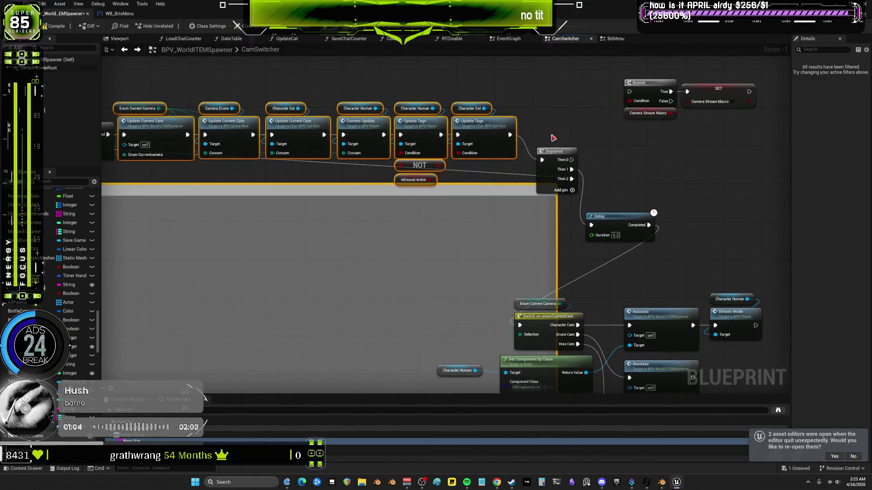
scroll(549, 157, up, 1)
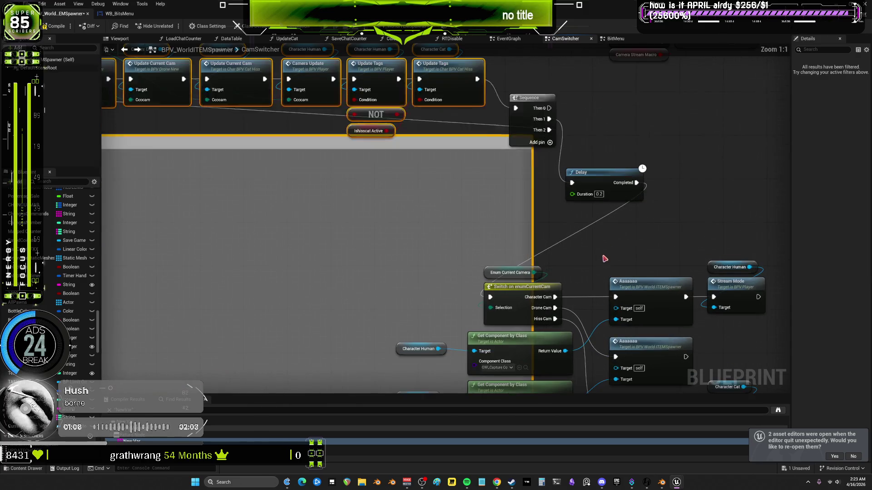
drag(612, 188, 500, 292)
scroll(635, 197, down, 4)
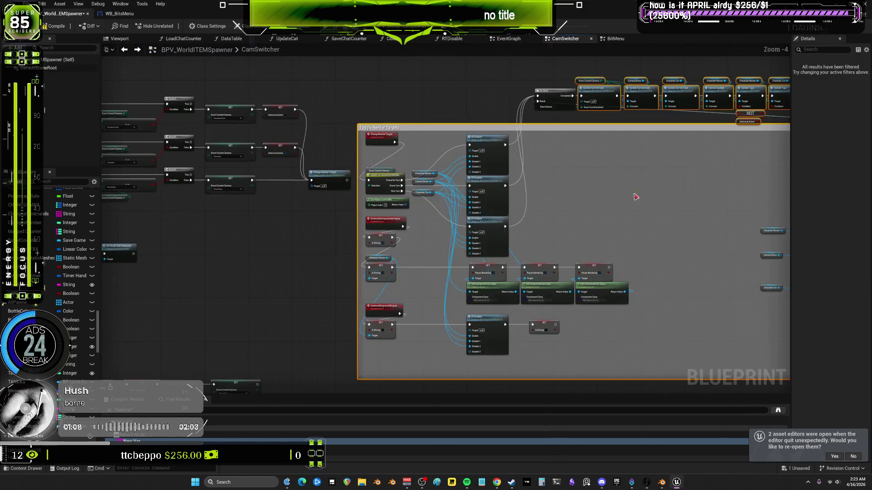
mouse_move(287, 252)
mouse_down()
mouse_move(372, 258)
mouse_move(259, 259)
mouse_move(619, 236)
mouse_up()
scroll(618, 236, up, 3)
drag(690, 243, 545, 248)
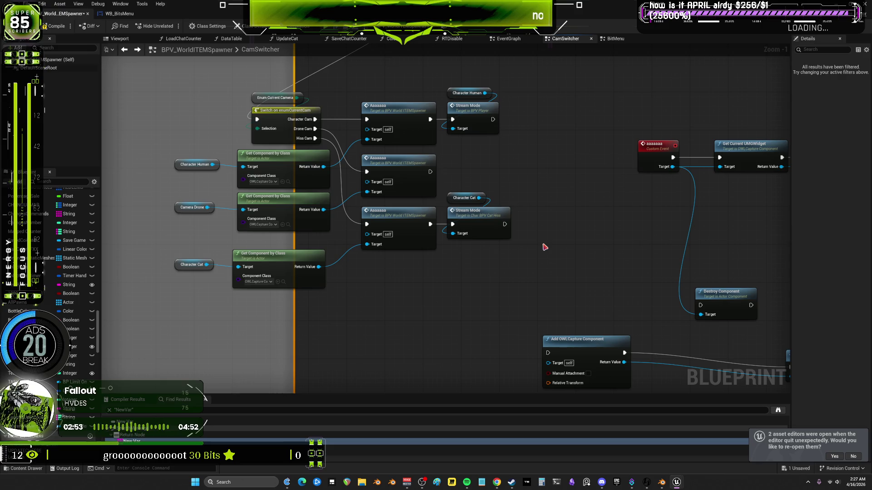
Restore the blueprint editor window and switch to the BPV_Player EventGraph
scroll(398, 160, down, 3)
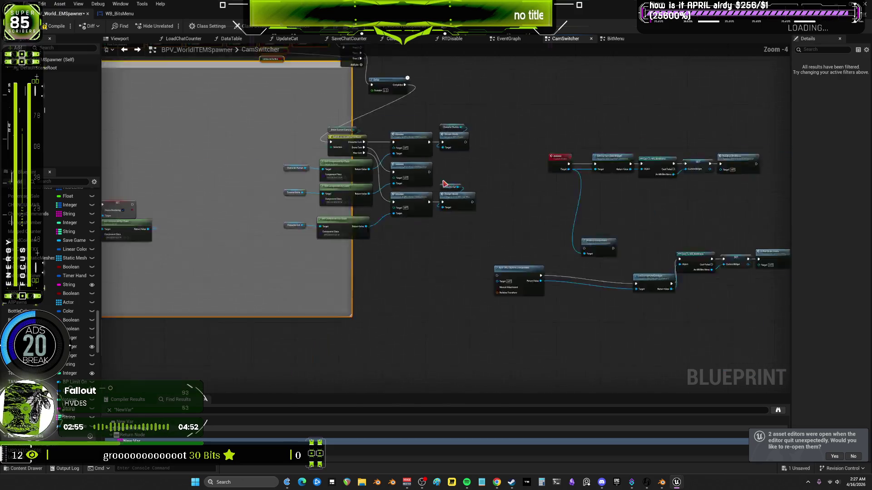
scroll(562, 297, up, 5)
mouse_move(513, 361)
mouse_down()
mouse_move(446, 192)
mouse_move(510, 189)
mouse_up()
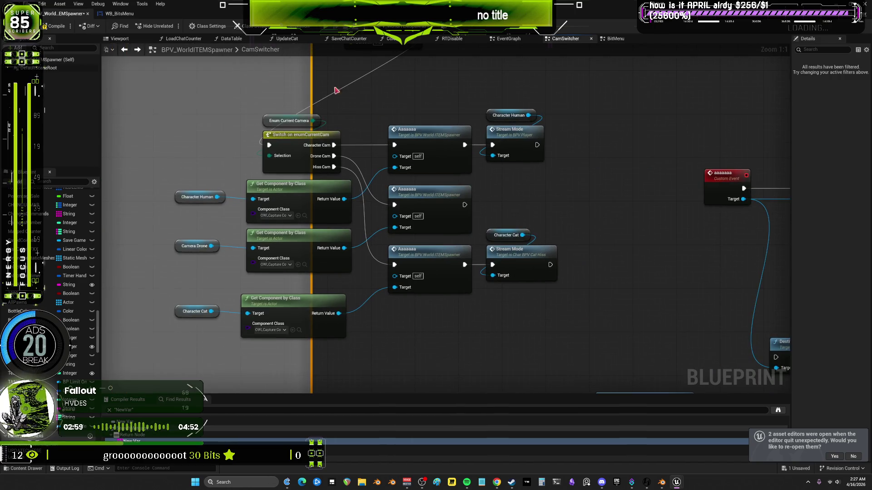
key(super+Down)
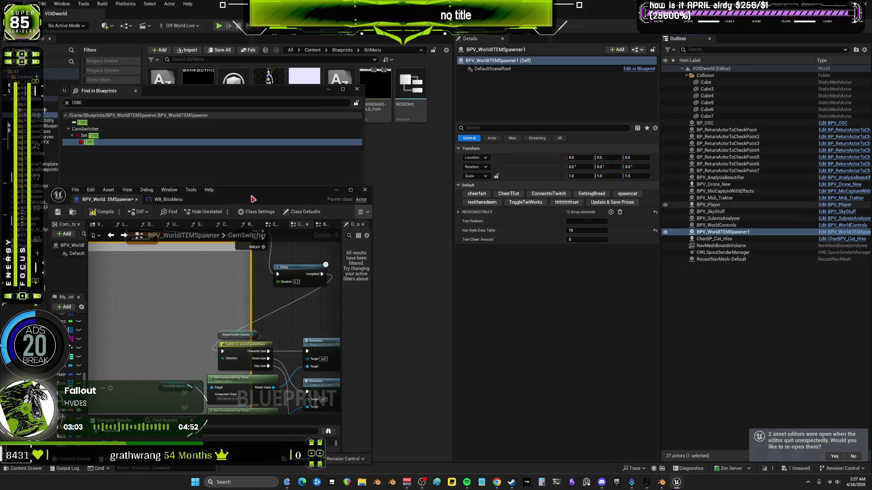
drag(279, 195, 229, 8)
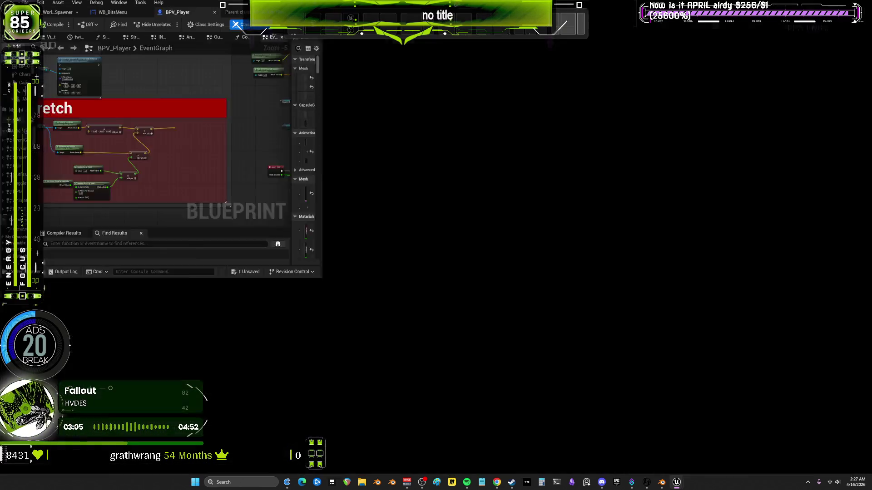
Drag the CineCamera component into the graph as a Cine Camera getter node
scroll(358, 253, up, 1)
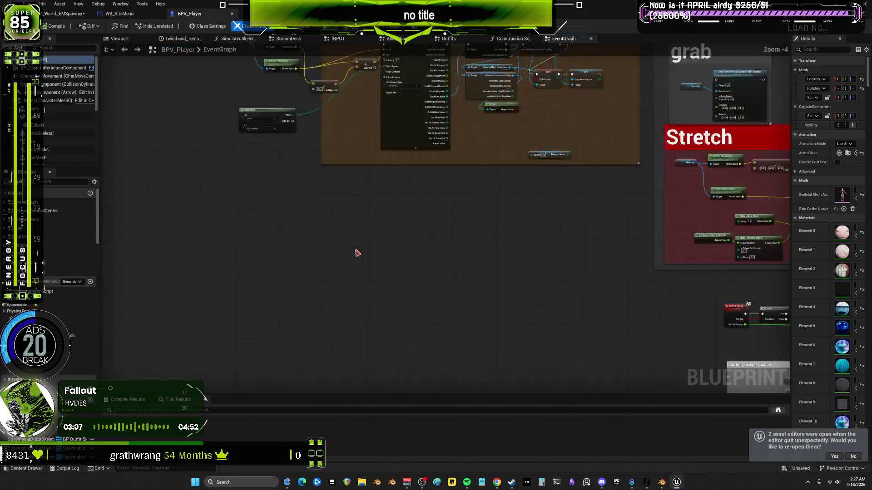
scroll(358, 253, up, 2)
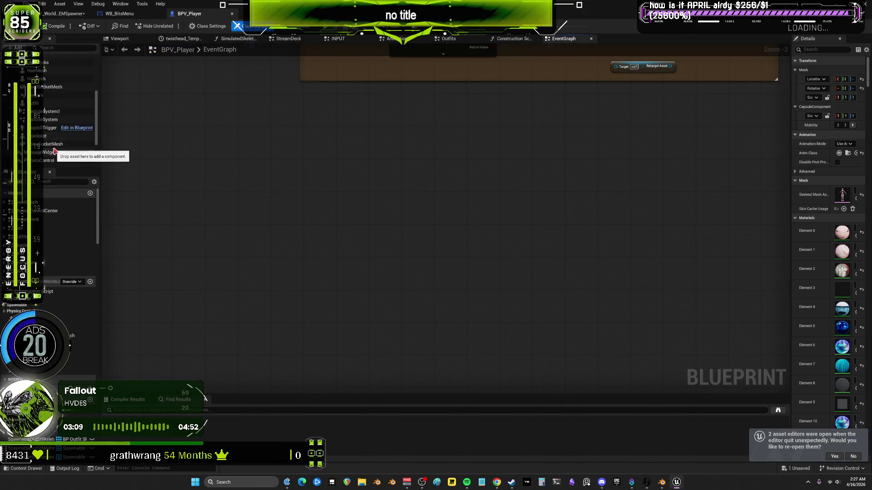
scroll(54, 151, down, 2)
click(47, 146)
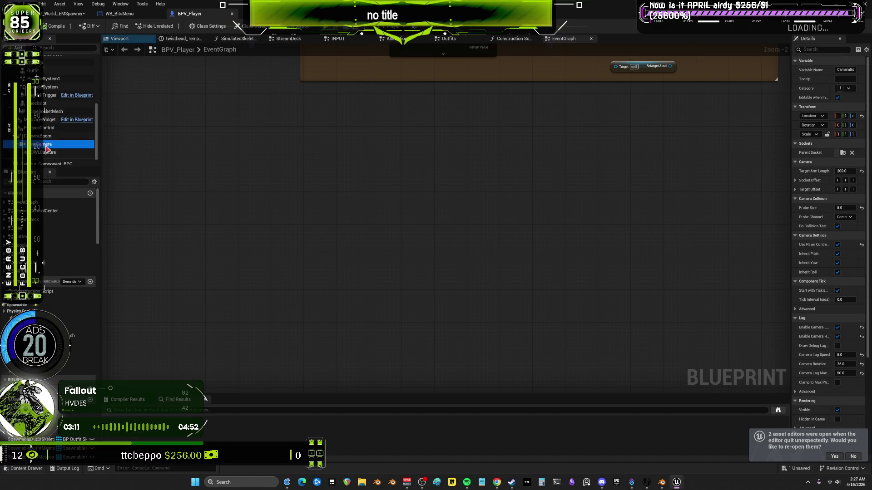
drag(48, 149, 261, 181)
scroll(320, 199, up, 3)
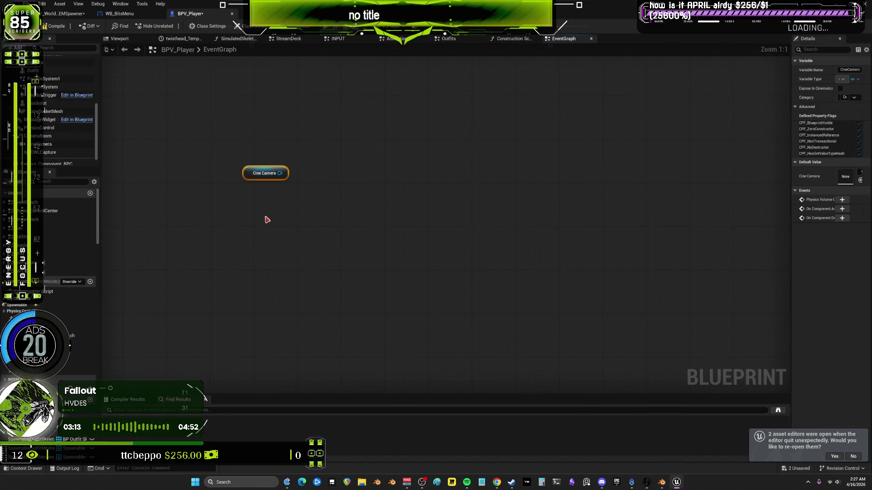
Add an Add OWLCapture Component node via the 'add component owl' search
right_click(267, 220)
text(add c)
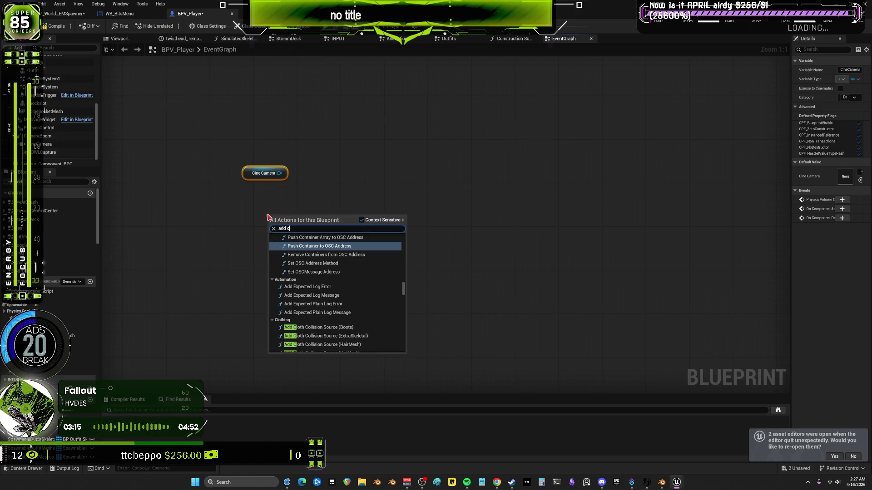
text(omponent)
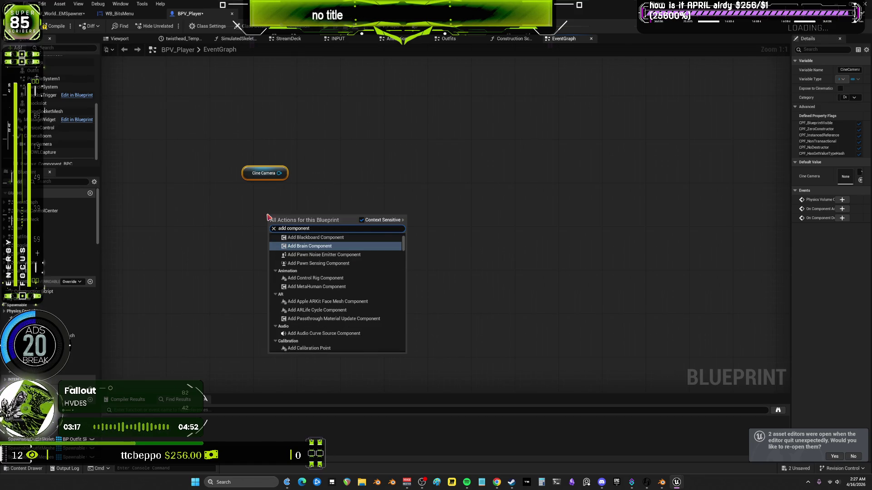
text( owl)
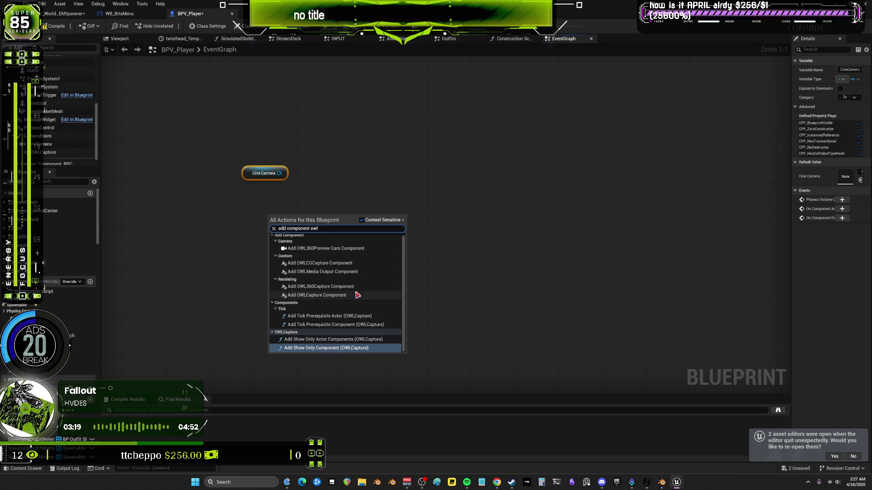
key(Escape)
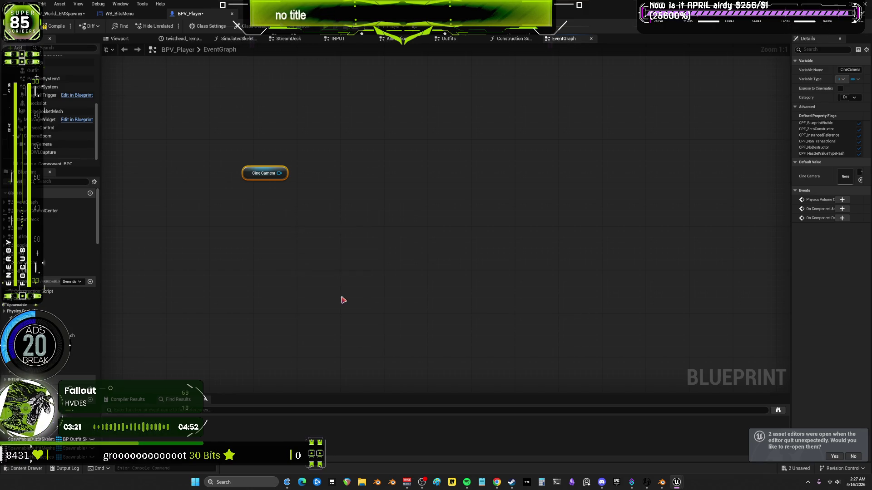
mouse_move(325, 251)
mouse_down()
mouse_move(283, 224)
mouse_move(272, 232)
mouse_move(320, 221)
mouse_move(312, 242)
mouse_move(349, 248)
mouse_up()
Add Attach Component To Component from its Return Value, with Cine Camera as Parent
text(attach coi)
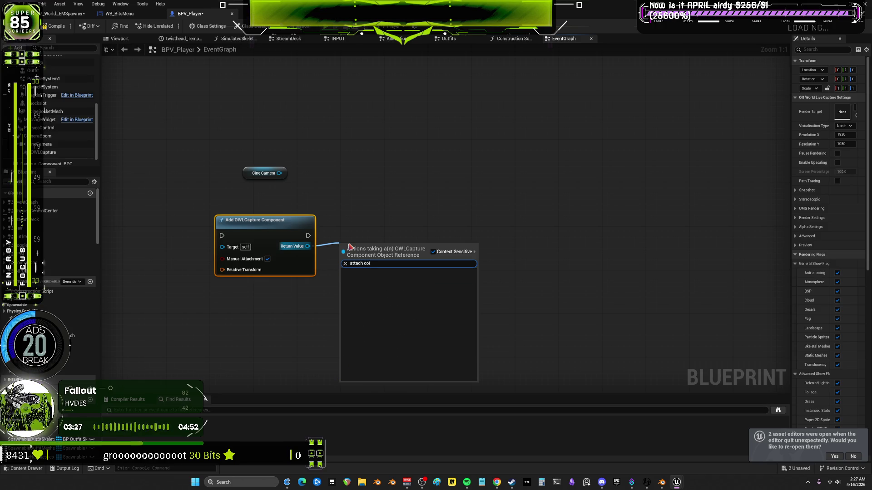
key(BackSpace)
text(mponent tonent to)
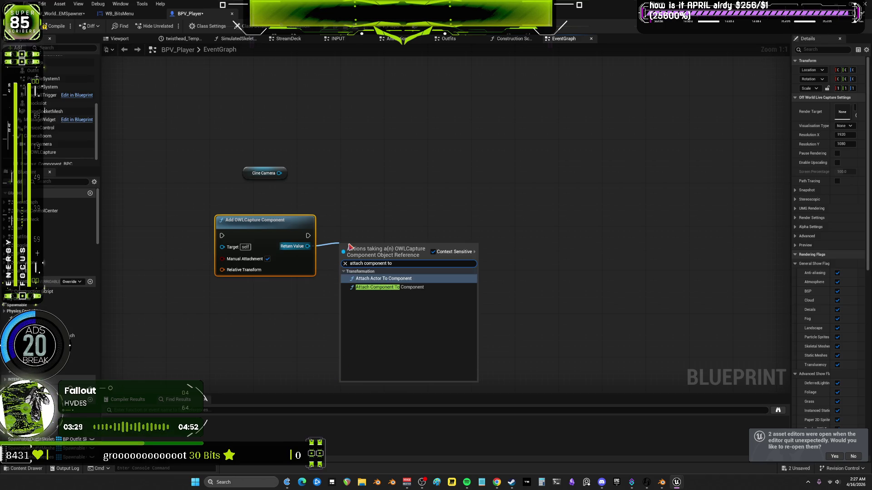
click(393, 285)
drag(393, 283, 409, 235)
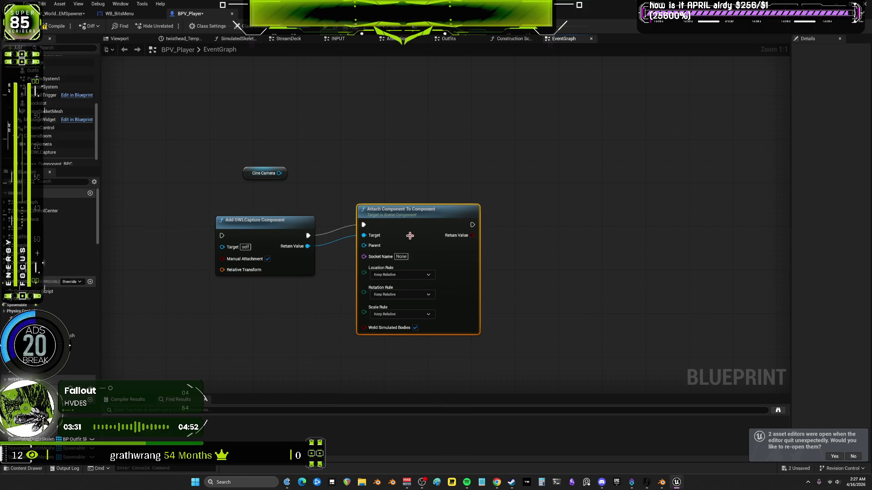
mouse_move(279, 173)
mouse_down()
mouse_move(361, 253)
mouse_move(363, 245)
mouse_up()
drag(415, 223, 382, 234)
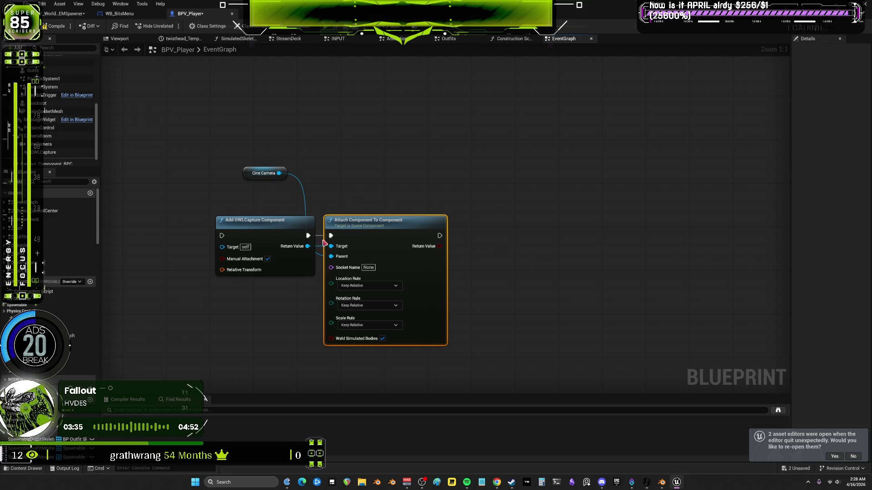
drag(324, 243, 357, 238)
Promote the OWLCapture Return Value to a New Var 0 variable and chain its SET into Attach
right_click(308, 246)
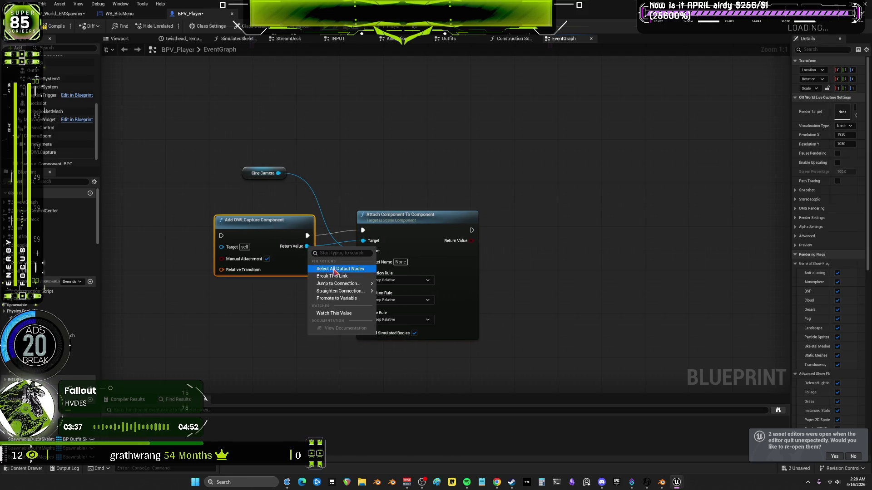
key(Escape)
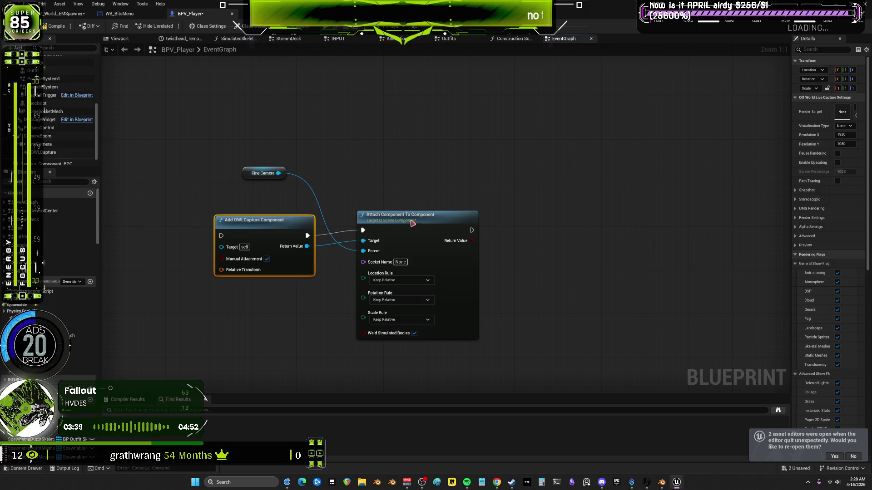
mouse_move(413, 223)
mouse_down()
mouse_move(425, 252)
mouse_move(407, 278)
mouse_up()
drag(372, 220, 418, 211)
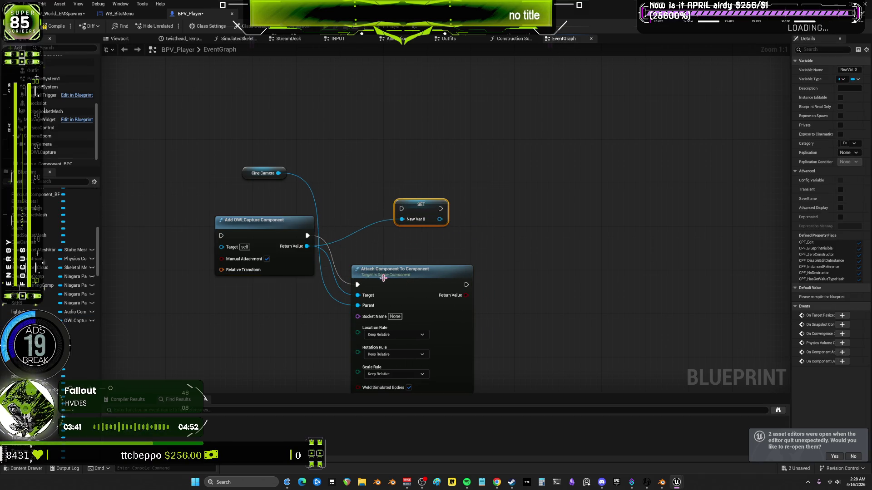
drag(383, 278, 427, 261)
Feed the stored capture into the Attach Target and arrange the Attach and Cine Camera nodes
mouse_move(307, 235)
mouse_down()
mouse_move(402, 208)
mouse_move(401, 272)
mouse_move(480, 236)
mouse_up()
mouse_move(421, 204)
mouse_down()
mouse_move(388, 227)
mouse_move(424, 260)
mouse_move(444, 263)
mouse_up()
drag(388, 225, 345, 231)
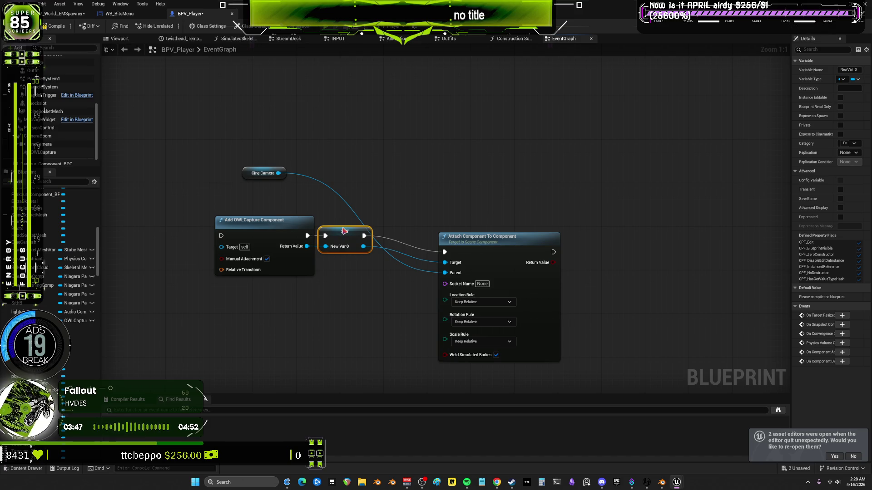
drag(519, 237, 470, 231)
click(280, 174)
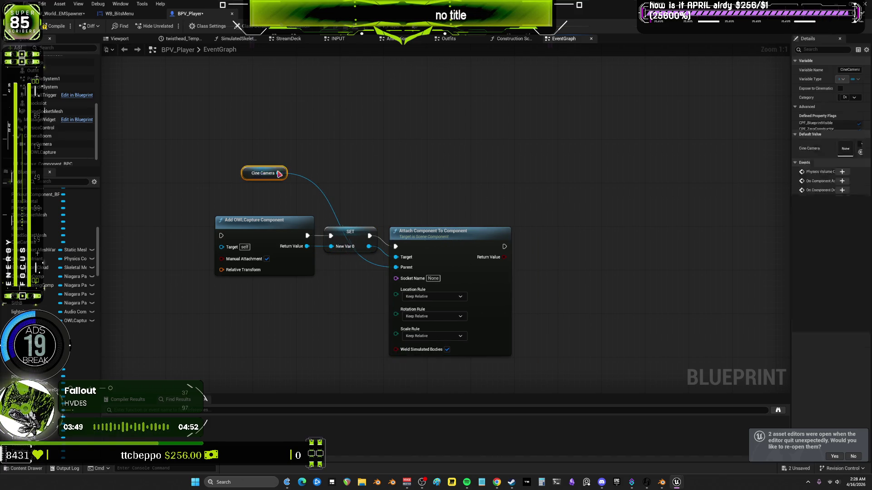
drag(279, 174, 427, 218)
click(459, 192)
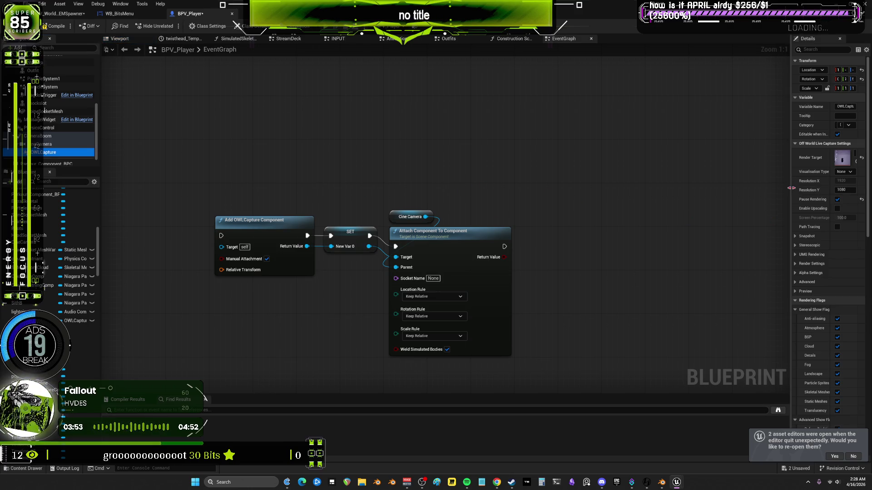
Add a SET Render Target node from the stored OWLCapture variable
drag(791, 187, 629, 187)
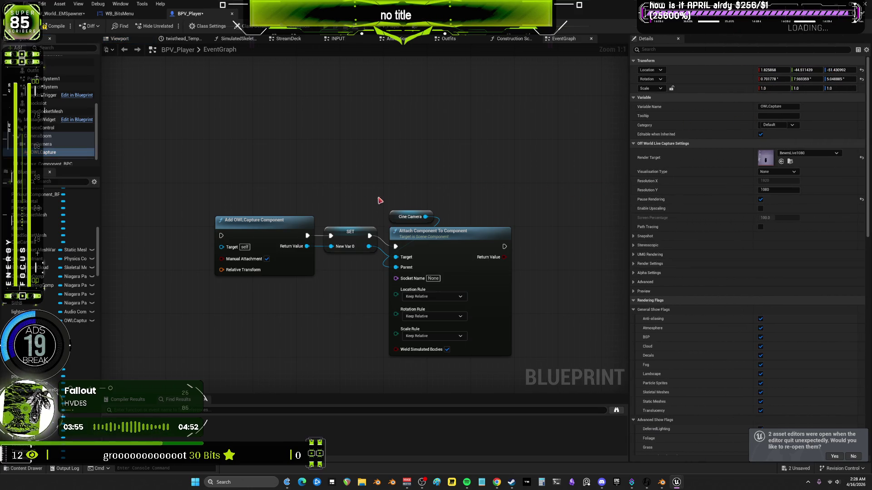
drag(379, 200, 267, 213)
drag(257, 259, 407, 162)
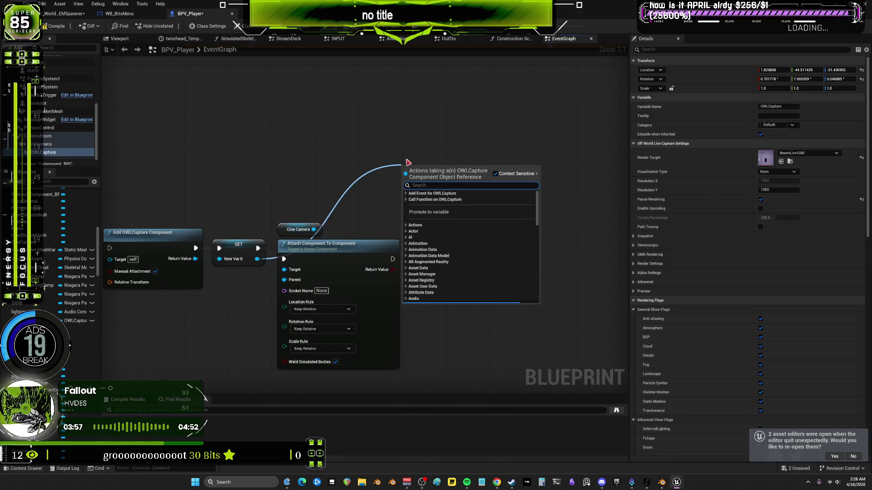
text(s)
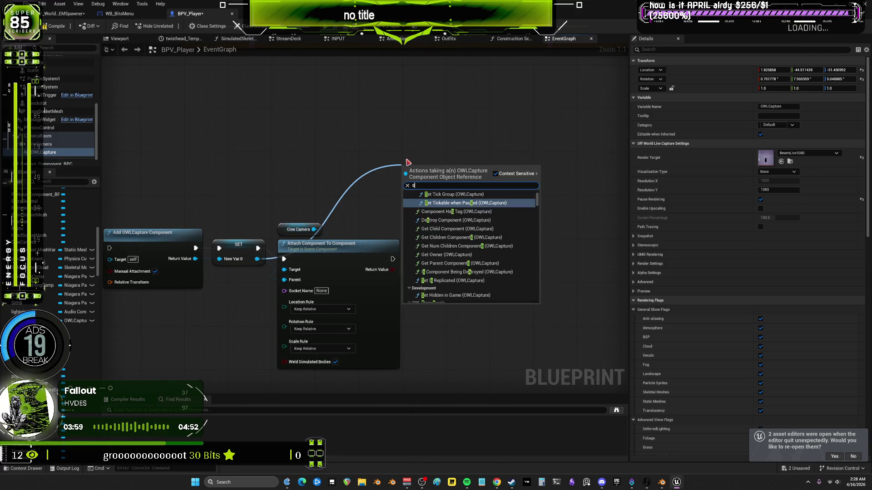
text(et render tar)
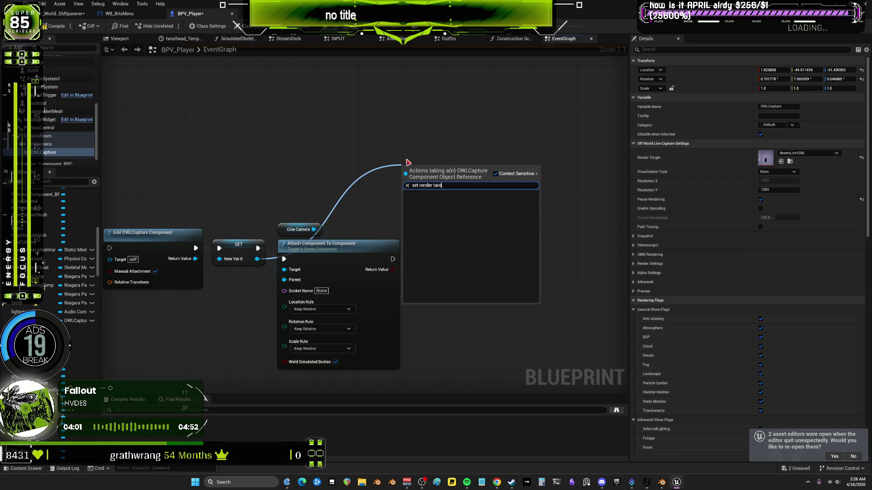
click(472, 216)
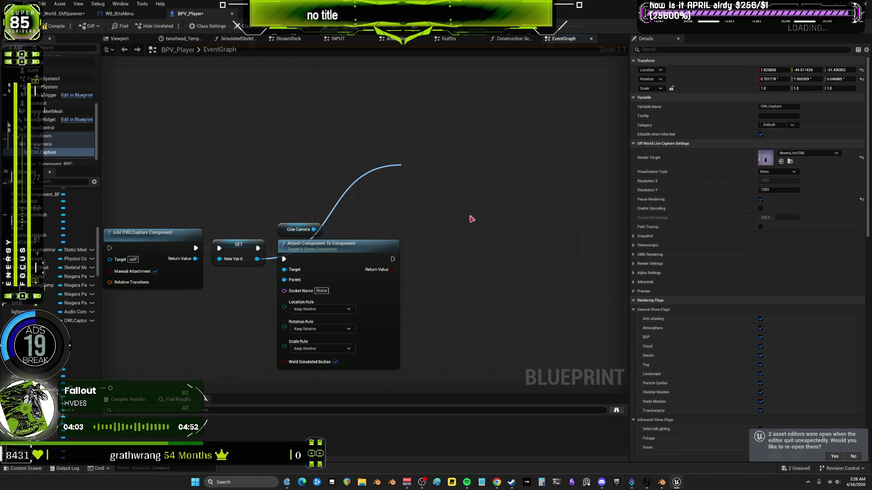
Wire the SET Render Target node to run after Attach Component To Component
click(46, 153)
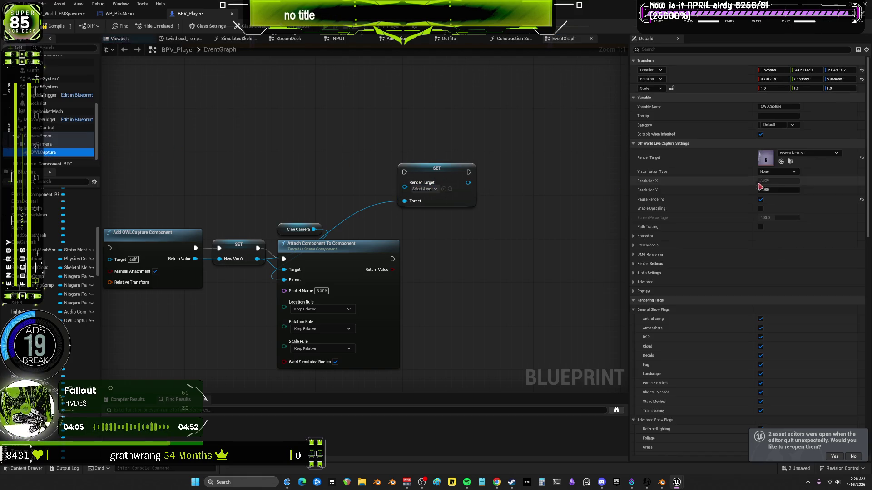
click(444, 189)
drag(434, 163, 463, 261)
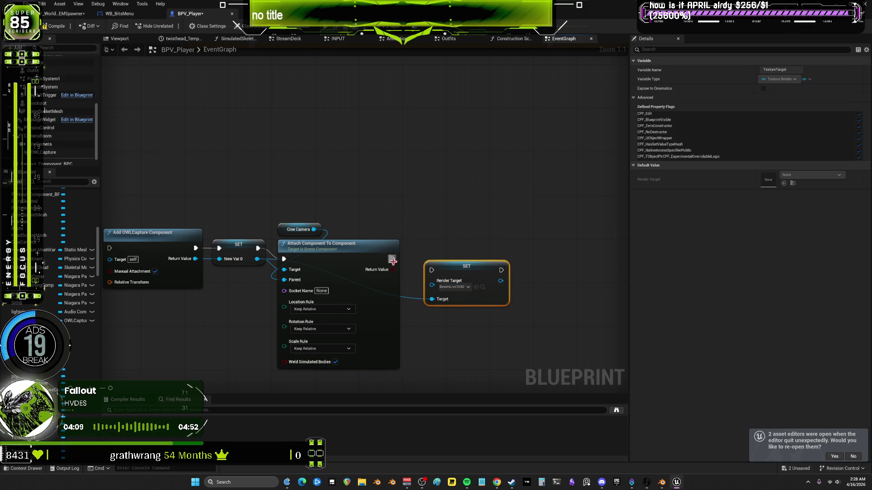
mouse_move(392, 259)
mouse_down()
mouse_move(454, 269)
mouse_move(444, 262)
mouse_up()
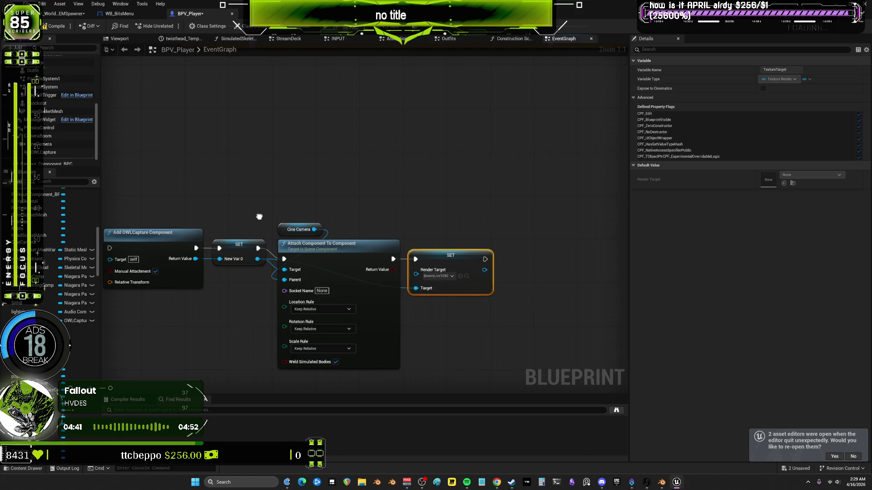
Realign the Cine Camera, Attach Component and Render Target SET nodes
mouse_move(343, 218)
mouse_down()
mouse_move(523, 216)
mouse_move(377, 214)
mouse_move(349, 234)
mouse_up()
click(354, 240)
click(331, 225)
drag(323, 200, 338, 192)
drag(330, 243, 335, 237)
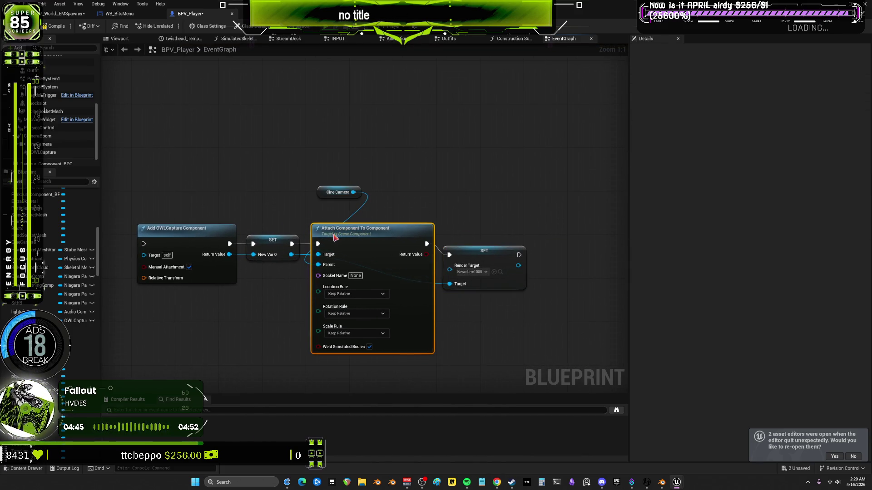
drag(501, 262, 508, 255)
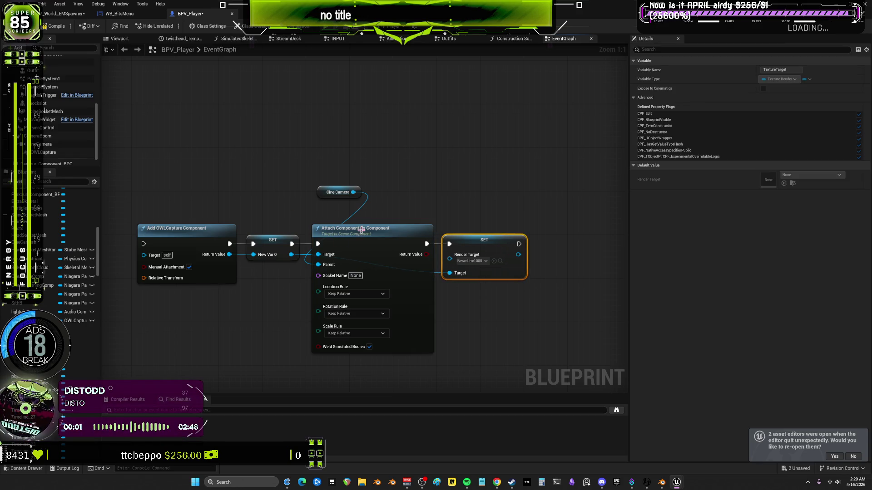
Settle the Cine Camera node above Attach and show OWLCapture's render target and resolution settings
drag(319, 197, 313, 223)
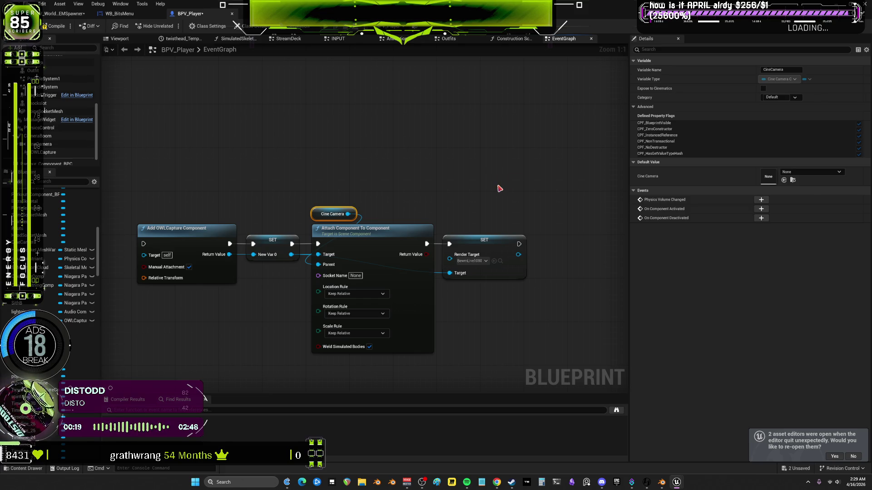
mouse_move(323, 219)
mouse_down()
mouse_move(290, 290)
mouse_move(241, 327)
mouse_move(336, 214)
mouse_up()
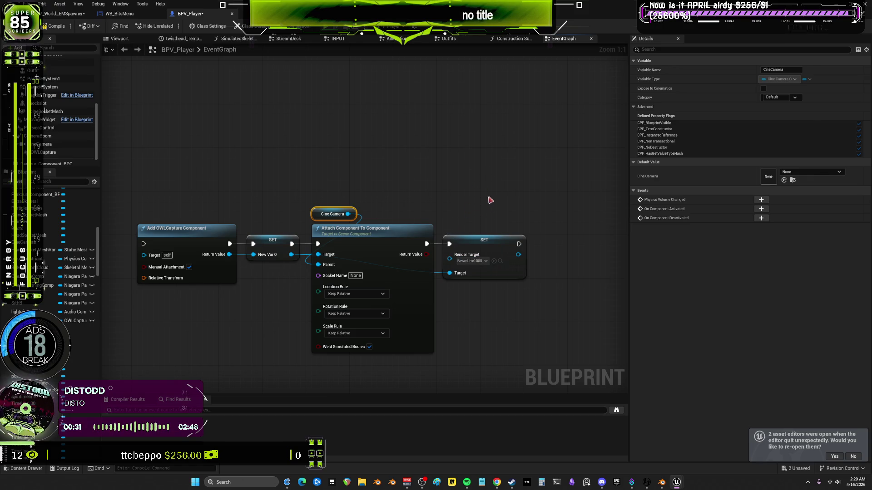
mouse_move(463, 209)
mouse_down()
mouse_move(418, 202)
mouse_move(352, 224)
mouse_move(482, 202)
mouse_move(477, 211)
mouse_move(468, 198)
mouse_move(458, 202)
mouse_up()
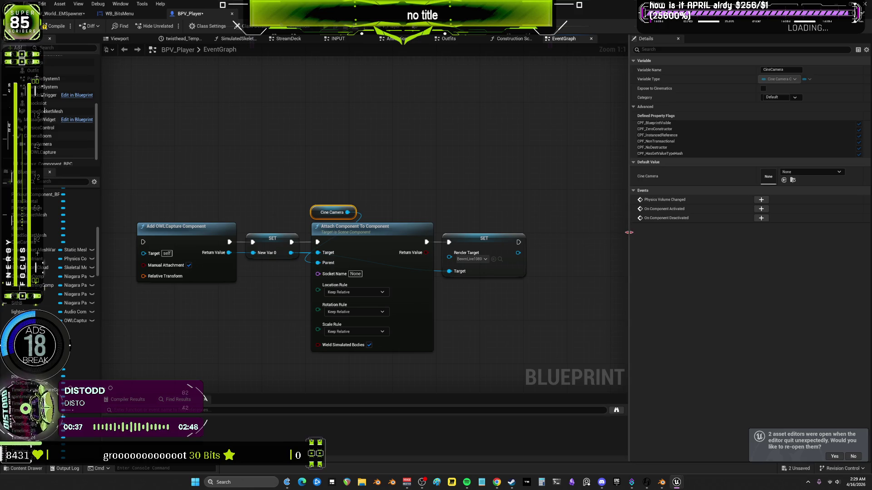
mouse_move(627, 231)
mouse_down()
mouse_move(752, 231)
mouse_move(550, 228)
mouse_up()
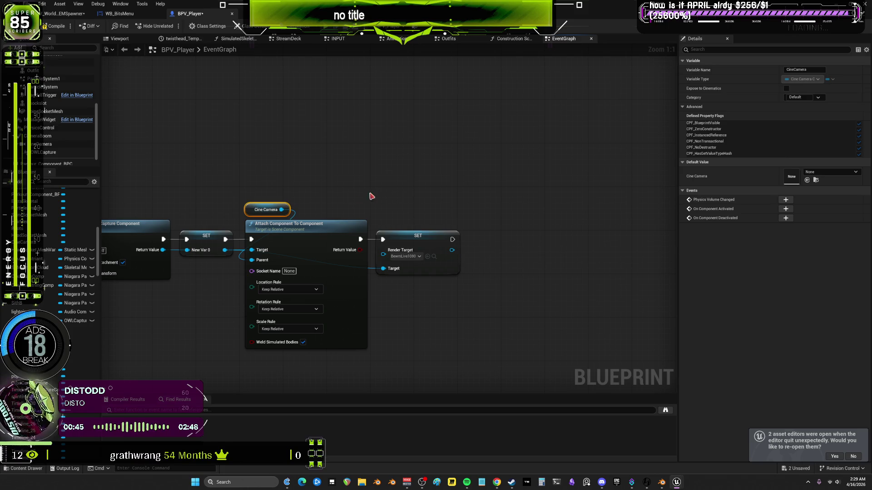
mouse_move(362, 204)
mouse_down()
mouse_move(427, 202)
mouse_move(424, 220)
mouse_up()
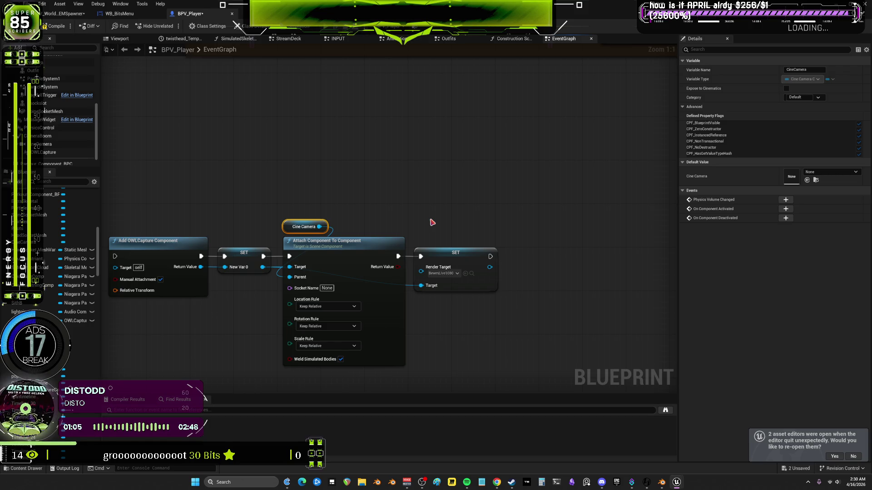
click(52, 152)
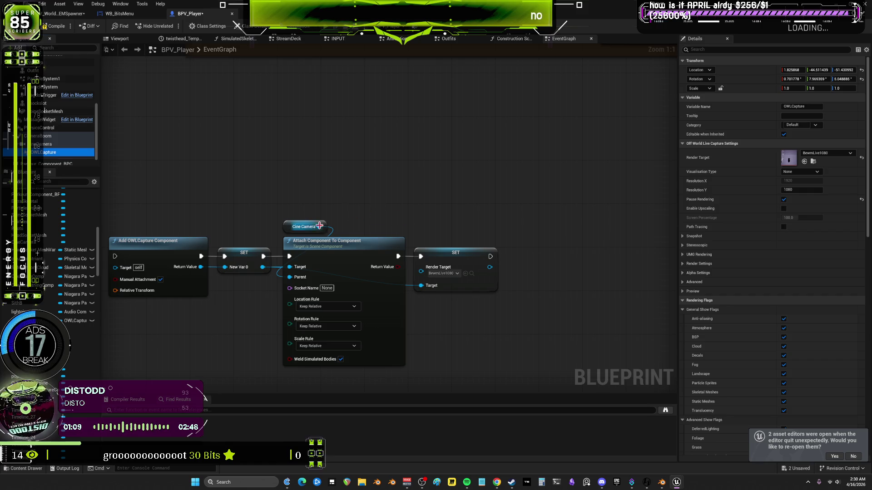
drag(320, 226, 378, 214)
text(set re)
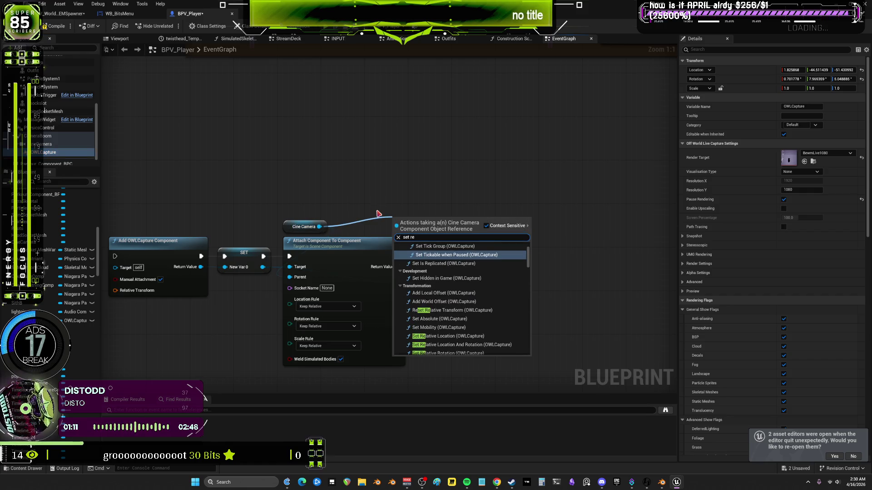
text(s)
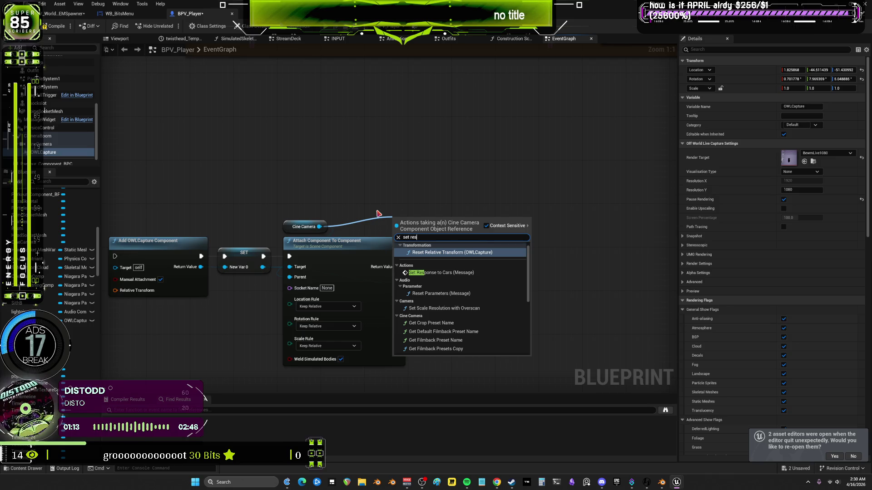
text(o)
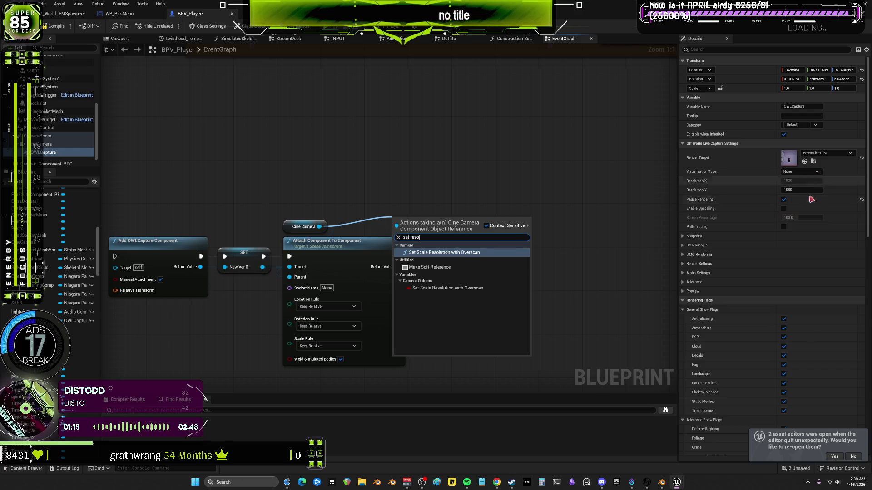
click(395, 237)
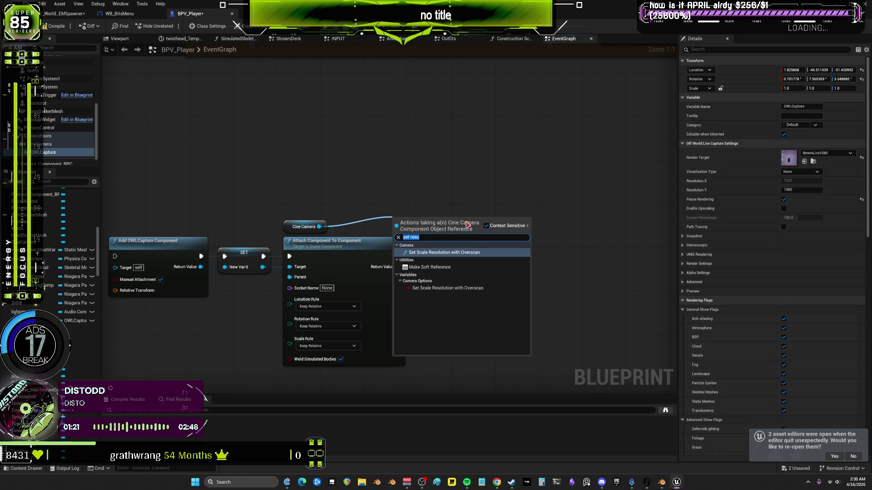
text(set pause)
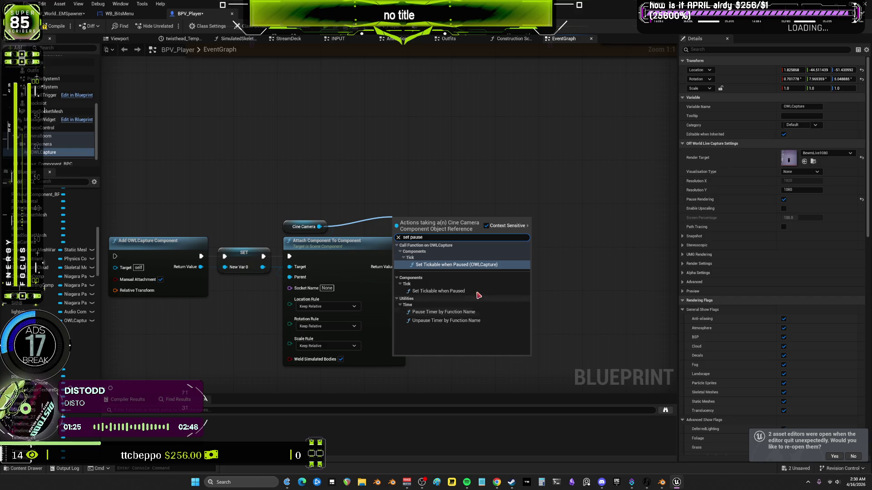
text(resolu)
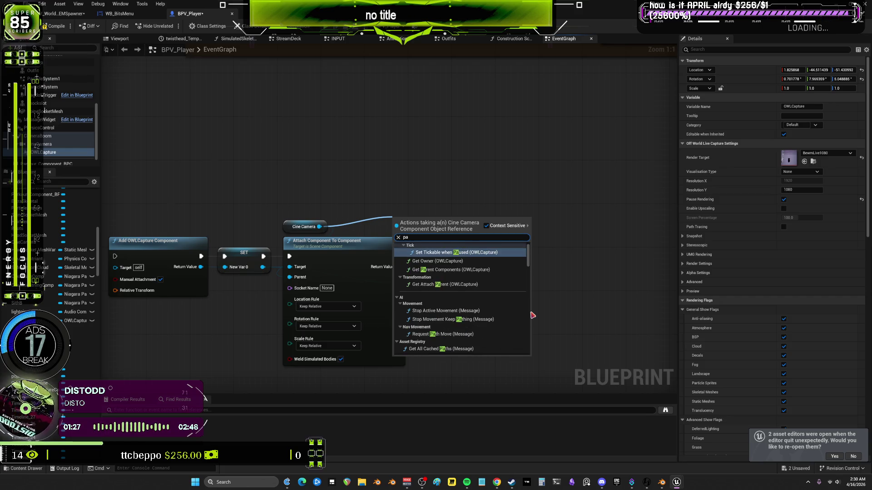
text(tion)
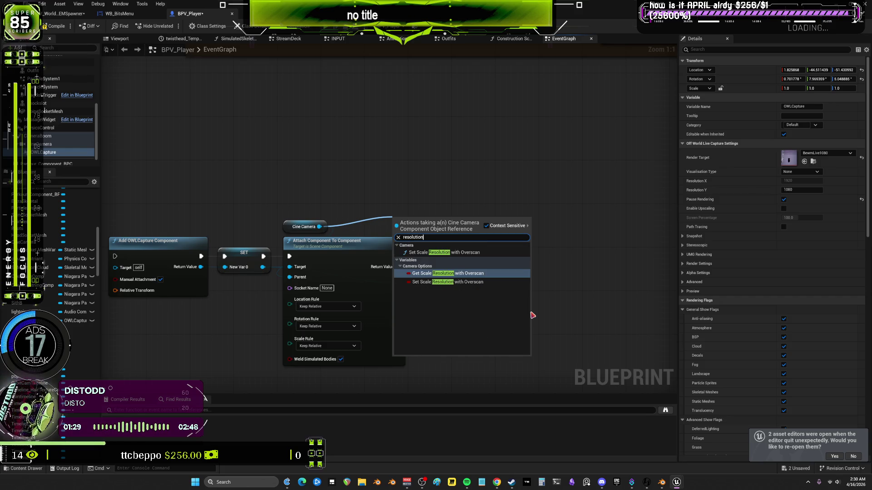
click(413, 185)
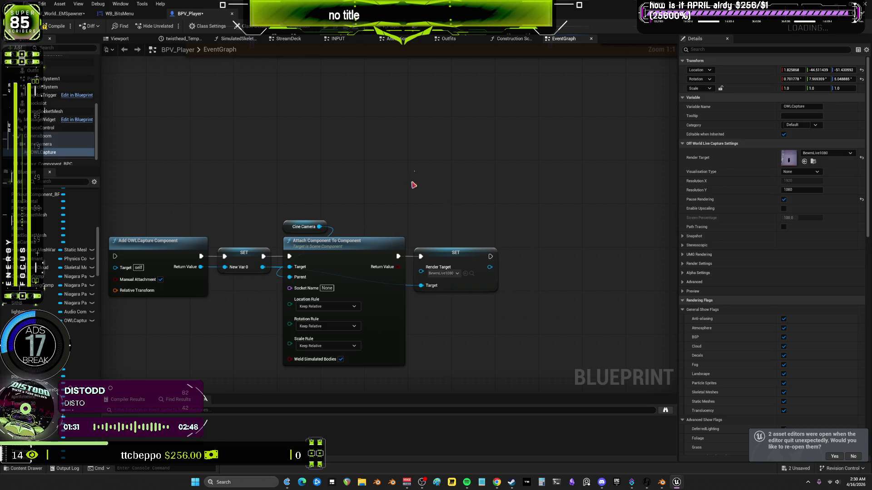
Add a SET Resolution Y node for the OWLCapture reference
drag(262, 267, 406, 202)
text(set resu)
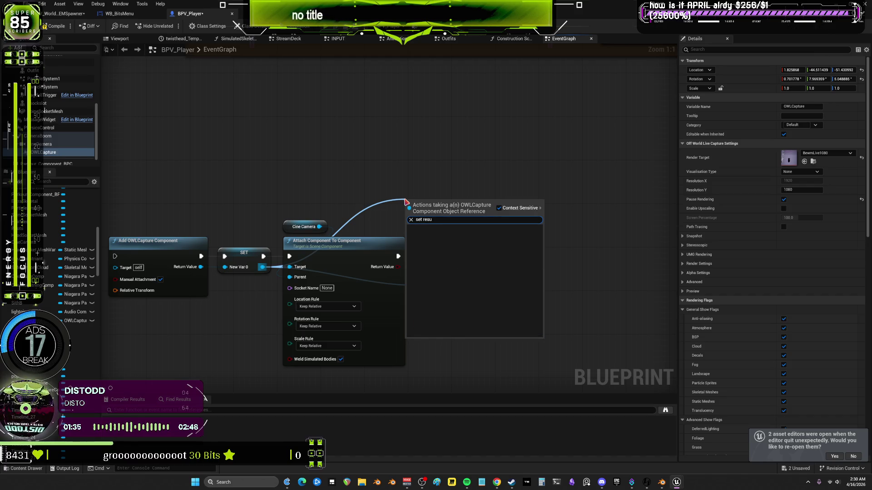
key(BackSpace)
text(olu)
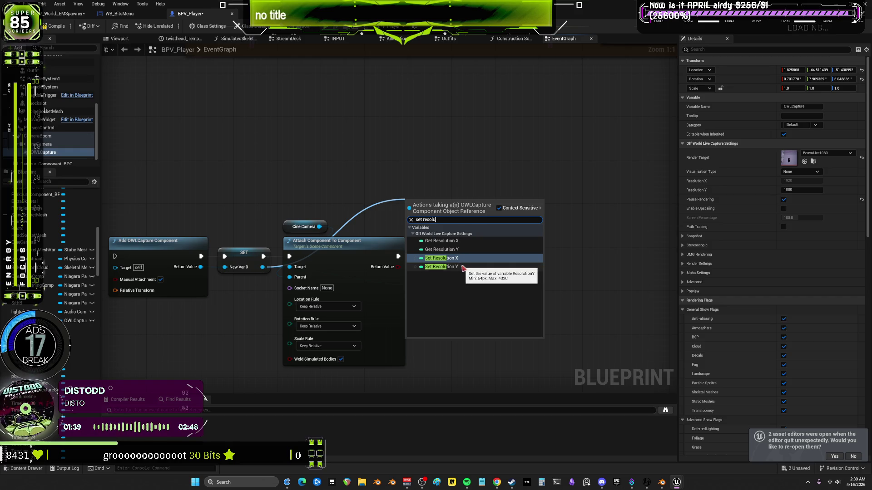
click(461, 267)
drag(456, 203, 479, 192)
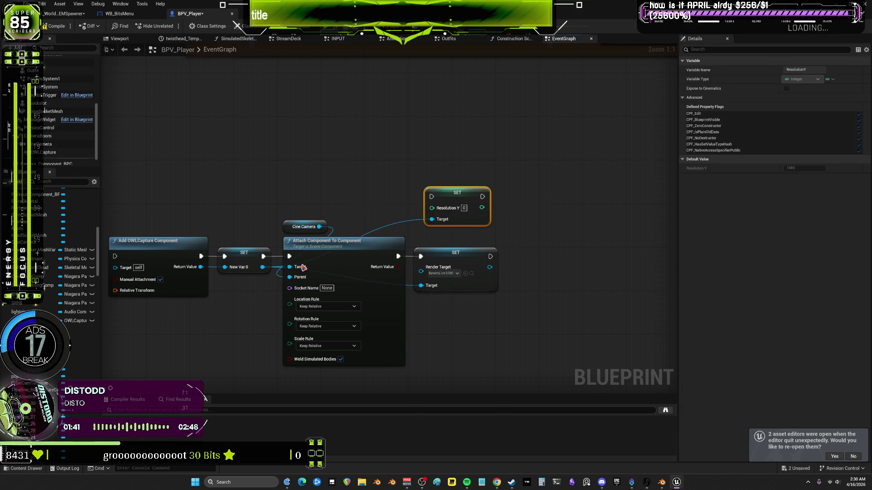
Add a SET Resolution X node set to 1920 and enter 1080 for Resolution Y
drag(263, 267, 366, 175)
text(set re)
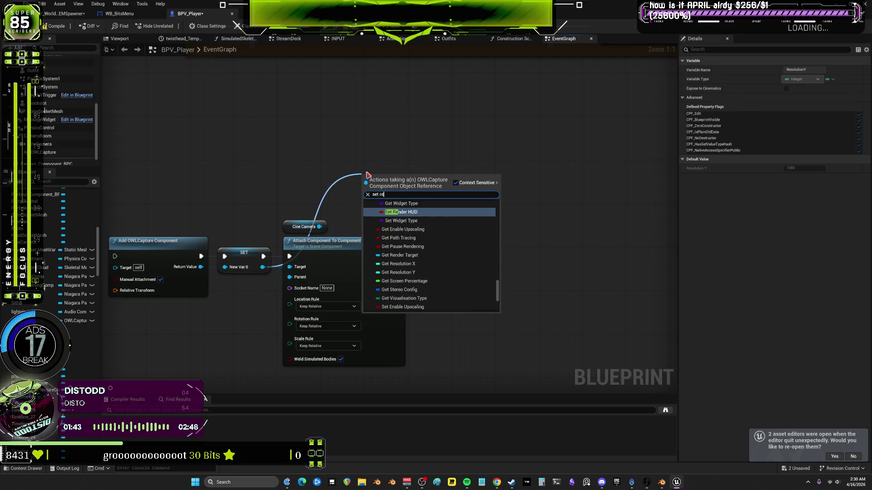
text(solution x)
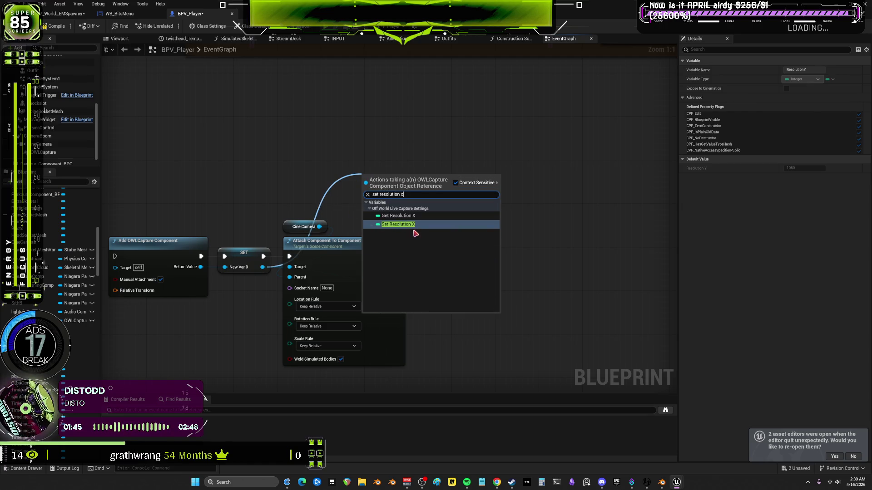
key(Return)
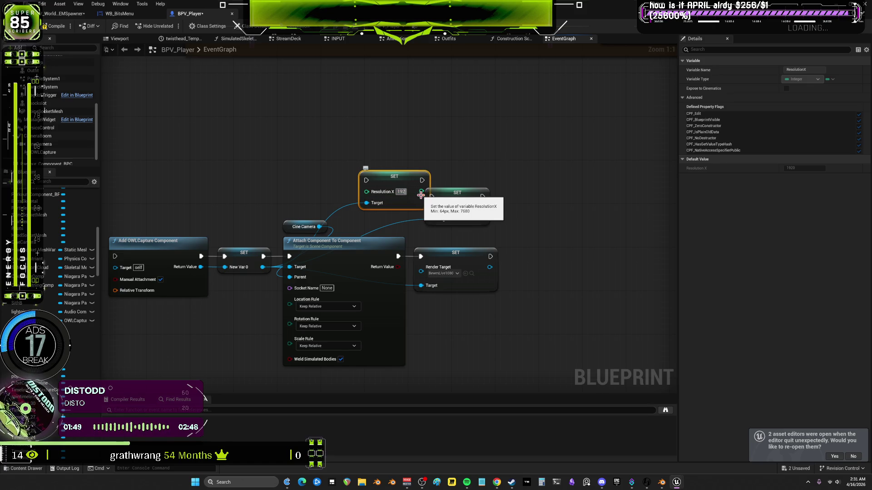
text(0)
click(470, 207)
text(108)
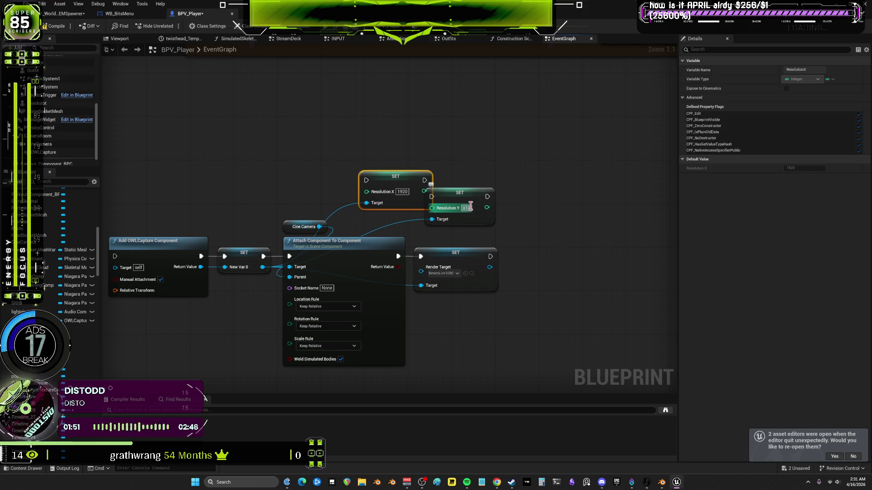
text(0)
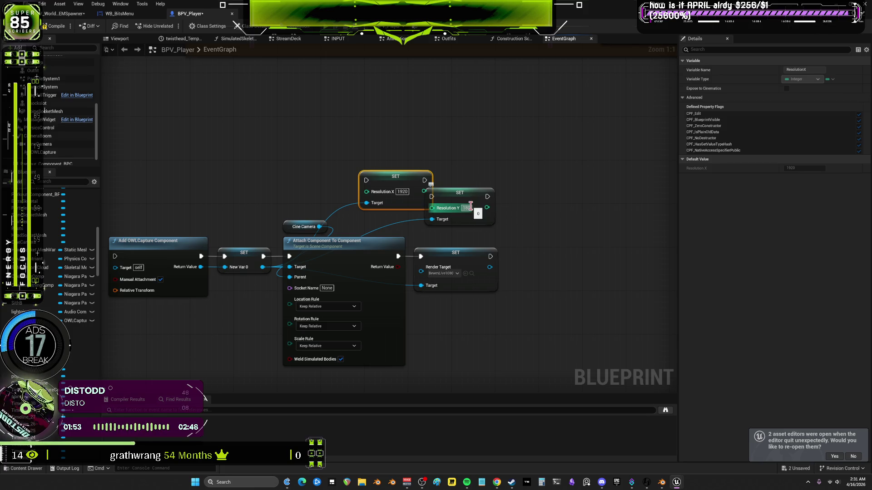
key(Escape)
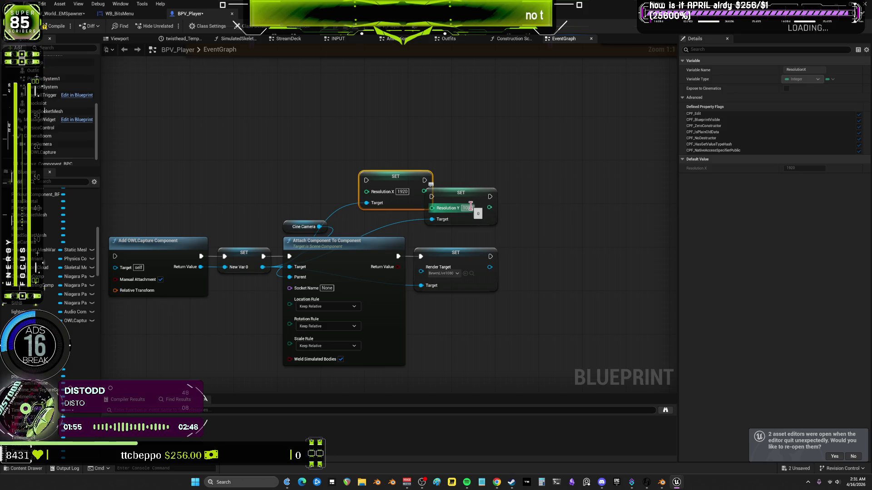
Chain SET Render Target into Resolution X then Resolution Y, lining the nodes up in a row
drag(472, 190, 522, 188)
mouse_move(425, 181)
mouse_down()
mouse_move(465, 192)
mouse_move(408, 187)
mouse_move(544, 240)
mouse_move(583, 275)
mouse_up()
shift+click(494, 187)
mouse_move(386, 245)
mouse_down()
mouse_move(429, 255)
mouse_move(432, 248)
mouse_up()
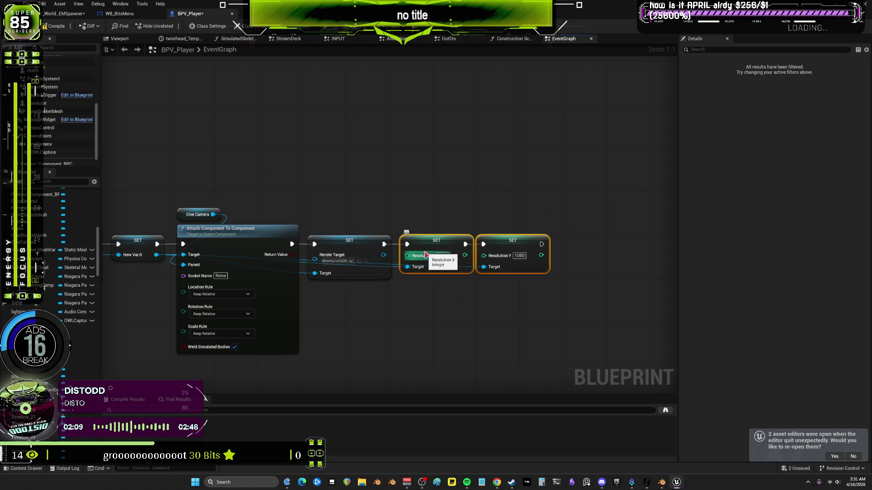
drag(554, 185, 538, 286)
mouse_move(361, 200)
mouse_down()
mouse_move(432, 179)
mouse_move(424, 188)
mouse_move(416, 178)
mouse_up()
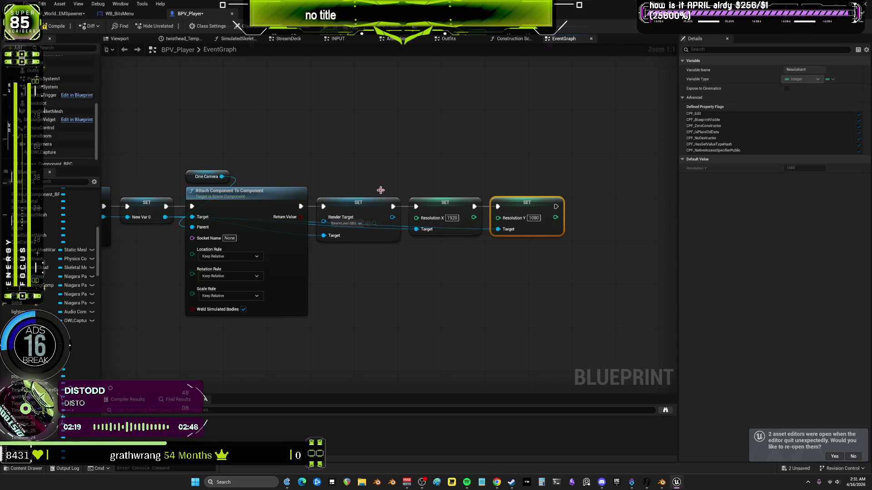
drag(378, 172, 432, 150)
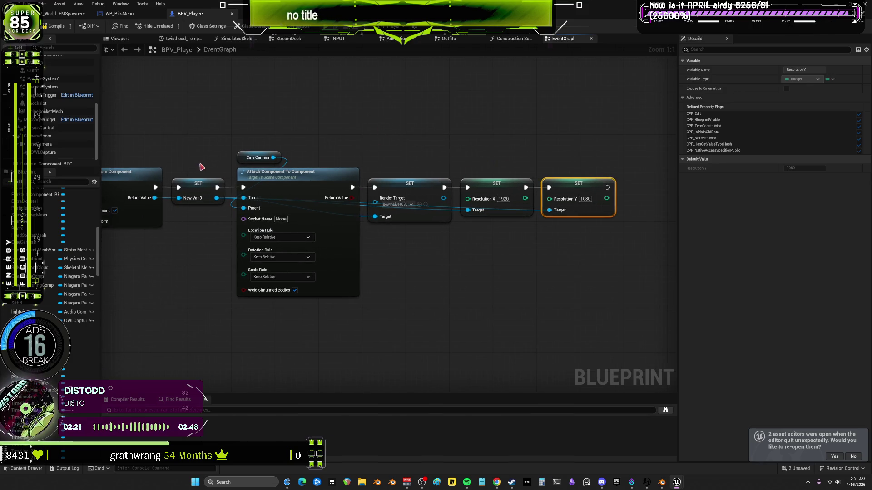
mouse_move(220, 194)
mouse_down()
mouse_move(467, 249)
mouse_move(400, 123)
mouse_up()
Add a SET Pause Rendering node via 'pause re' and run it after SET Resolution Y
click(43, 152)
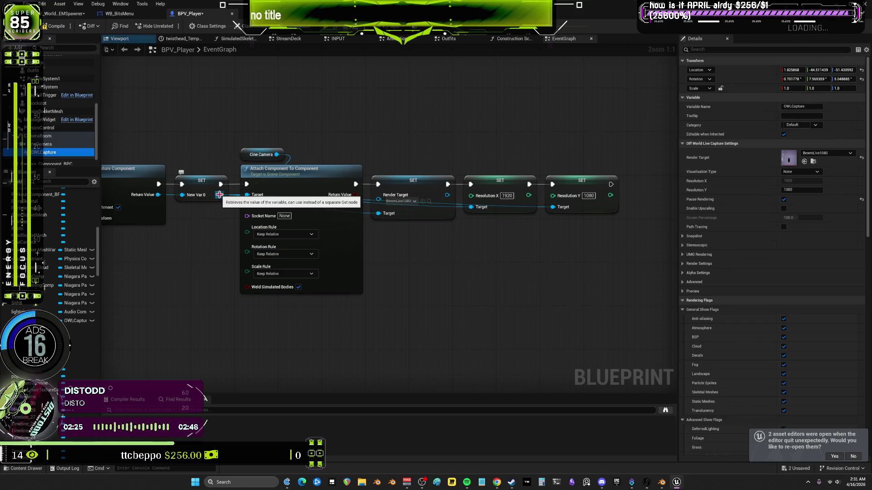
drag(220, 194, 450, 255)
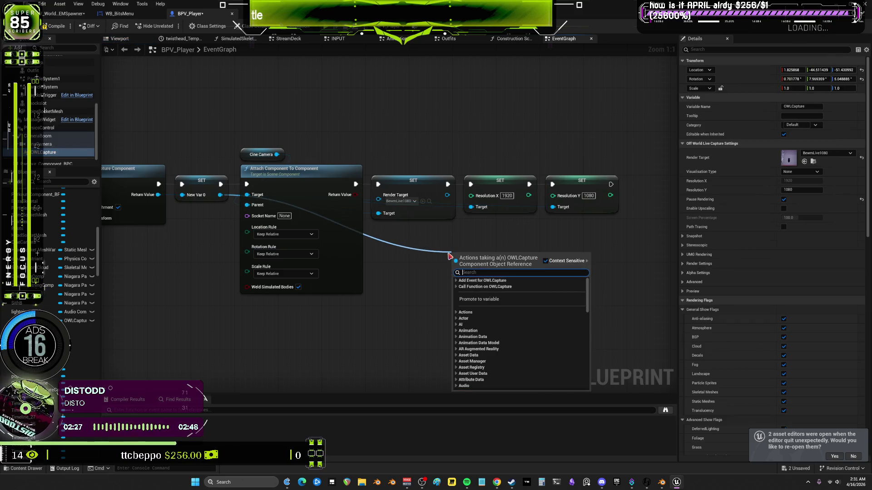
text(pause re)
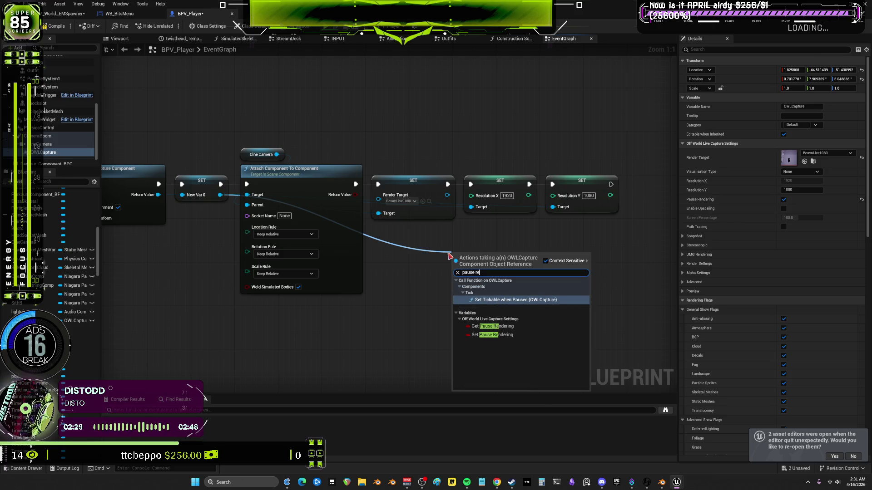
click(507, 336)
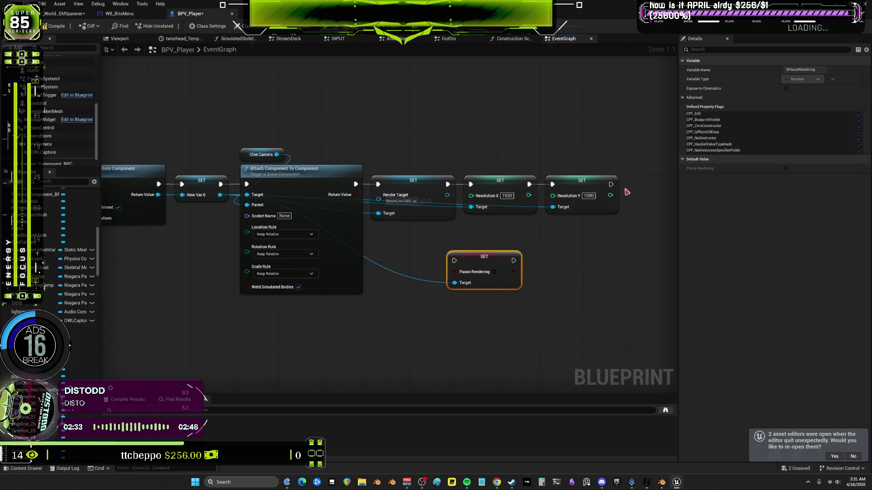
mouse_move(611, 184)
mouse_down()
mouse_move(514, 248)
mouse_move(454, 260)
mouse_up()
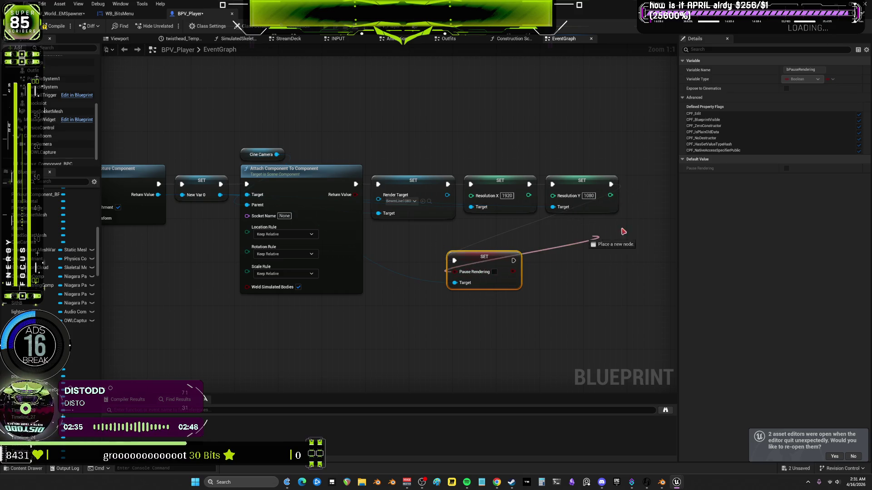
click(45, 152)
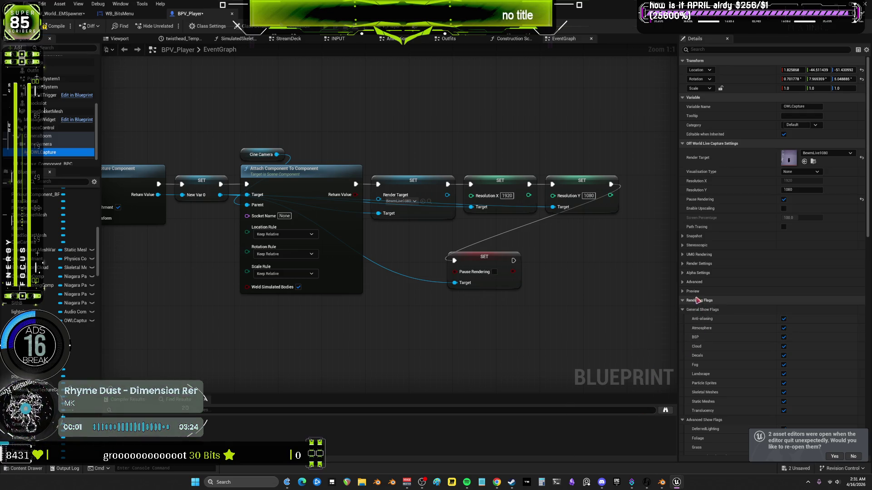
Expand the Preview, Advanced, Alpha, Render, UMG Rendering, Stereoscopic and Snapshot categories in Details
click(691, 291)
click(689, 282)
click(688, 273)
click(686, 264)
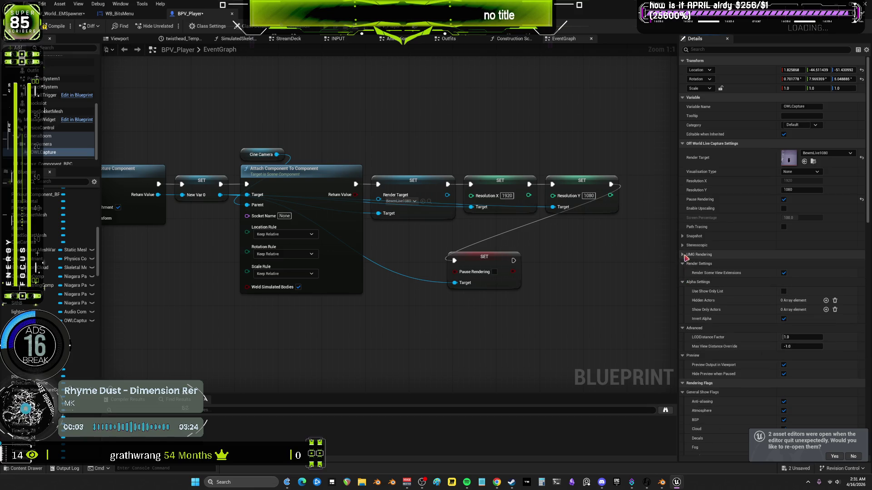
click(685, 255)
click(686, 245)
click(685, 236)
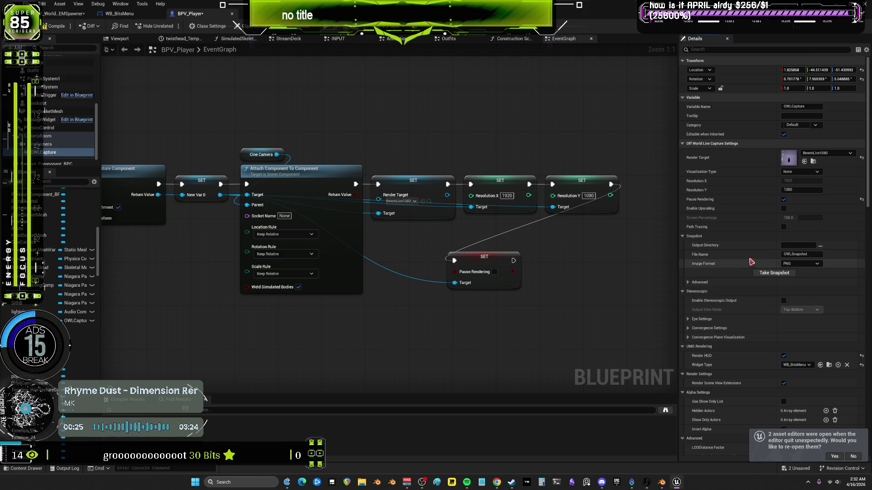
scroll(719, 313, down, 1)
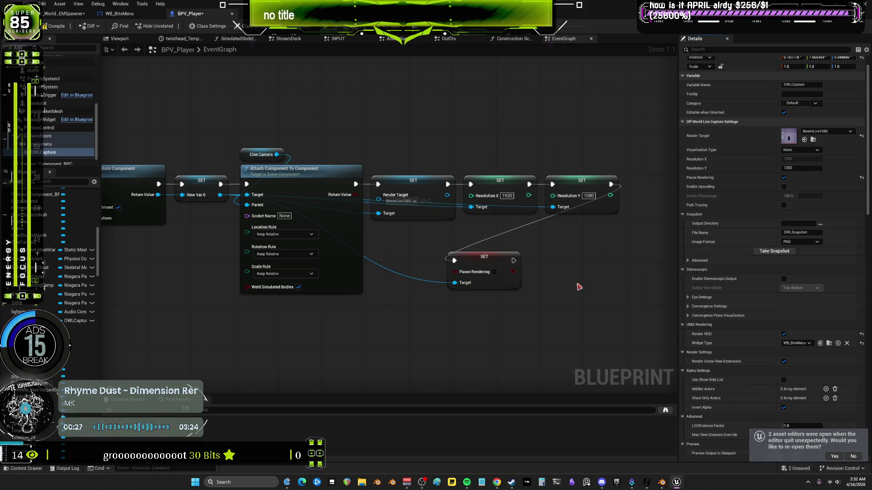
Add a SET Render HUD node via 'render h' and run it after SET Pause Rendering
drag(208, 153, 442, 301)
text(render )
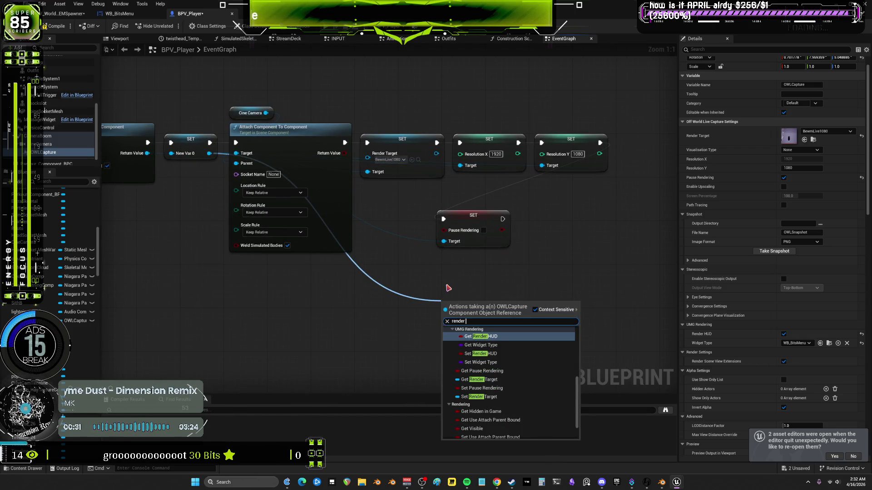
text(h)
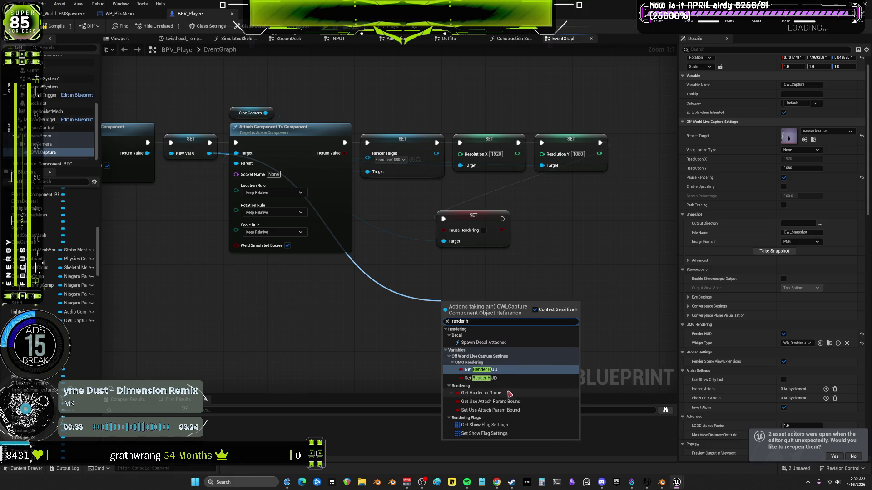
click(481, 378)
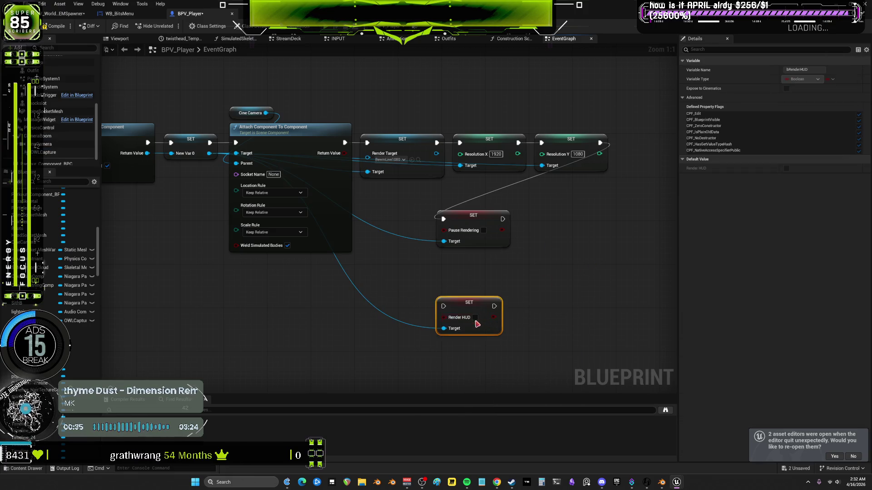
drag(480, 309, 501, 278)
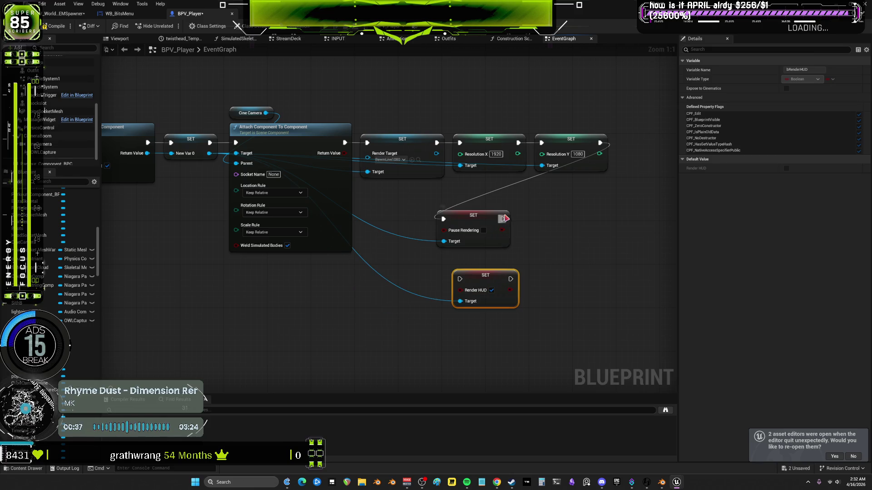
mouse_move(505, 219)
mouse_down()
mouse_move(460, 279)
mouse_move(557, 216)
mouse_up()
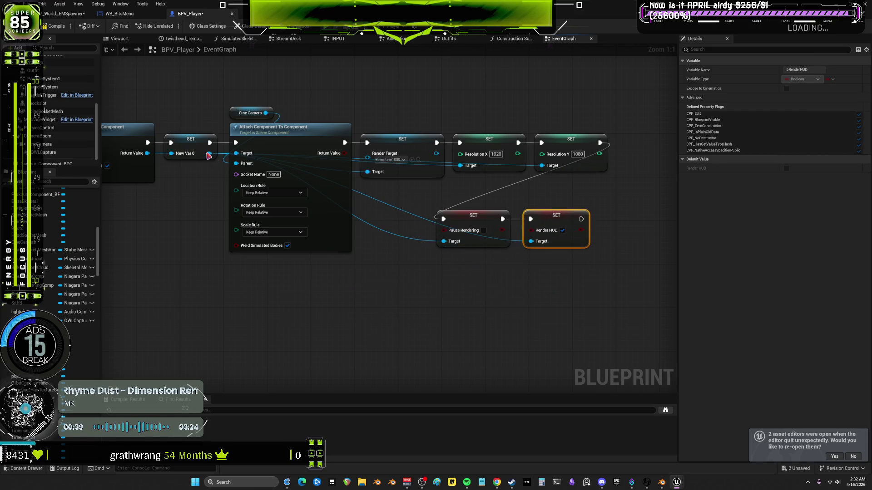
click(46, 152)
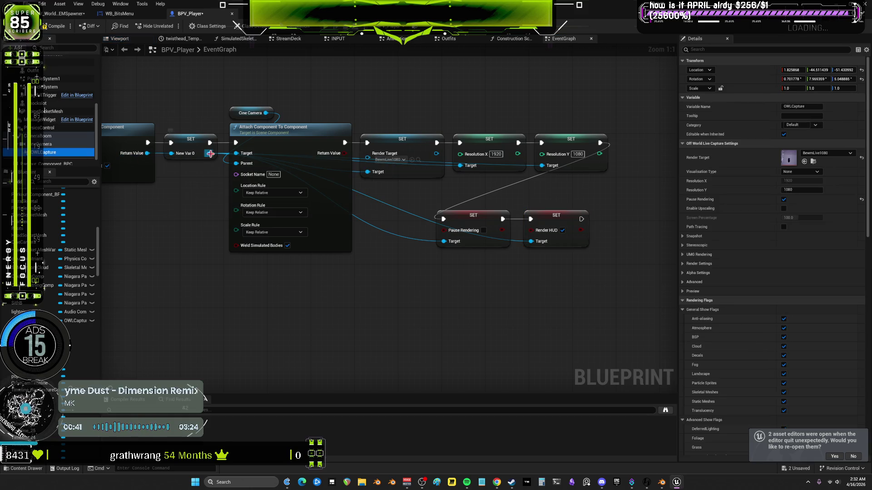
Expand the Preview, Advanced and Alpha Settings categories for OWLCapture
click(683, 292)
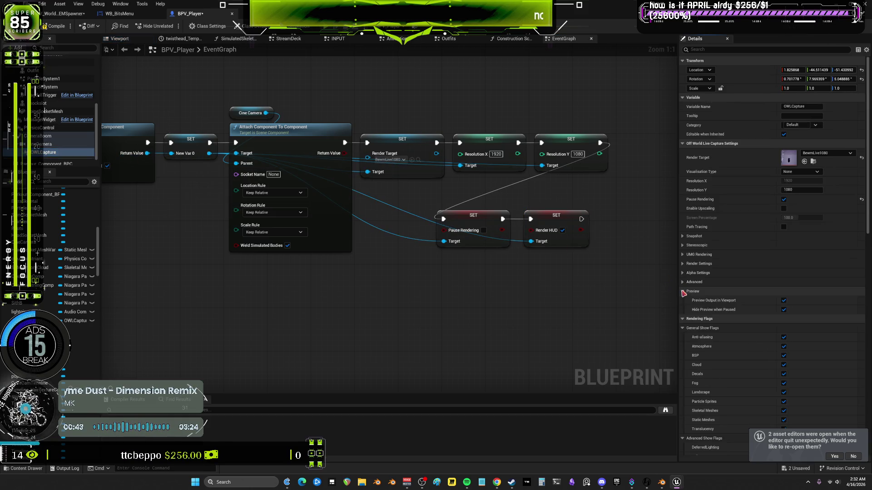
click(682, 282)
click(682, 273)
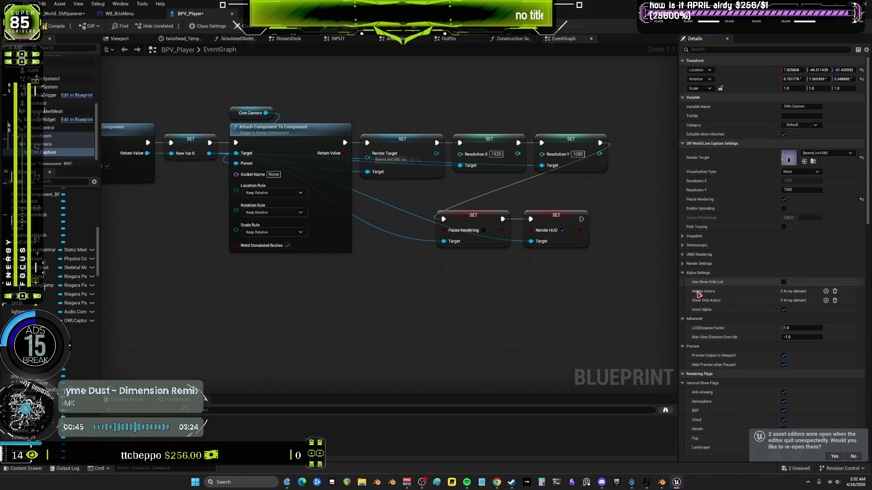
Add a SET Invert Alpha node via 'invert' after SET Render HUD, then switch to Calculator
drag(209, 153, 429, 302)
text(invert)
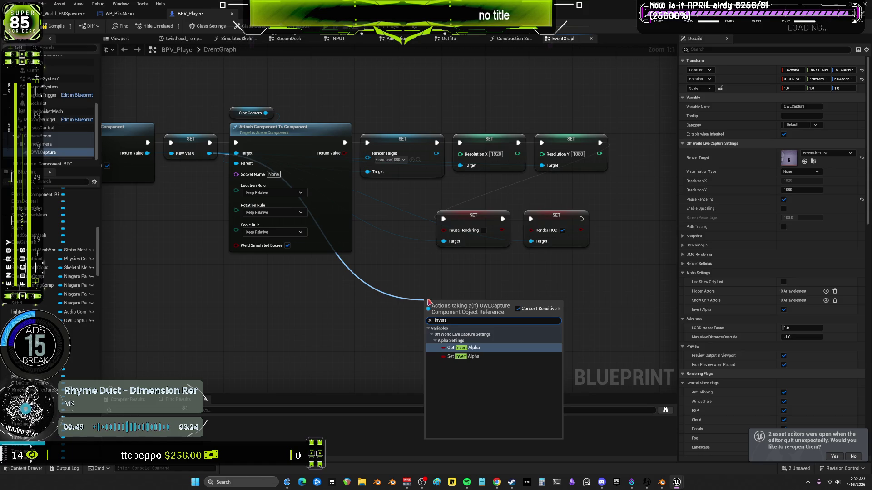
click(463, 356)
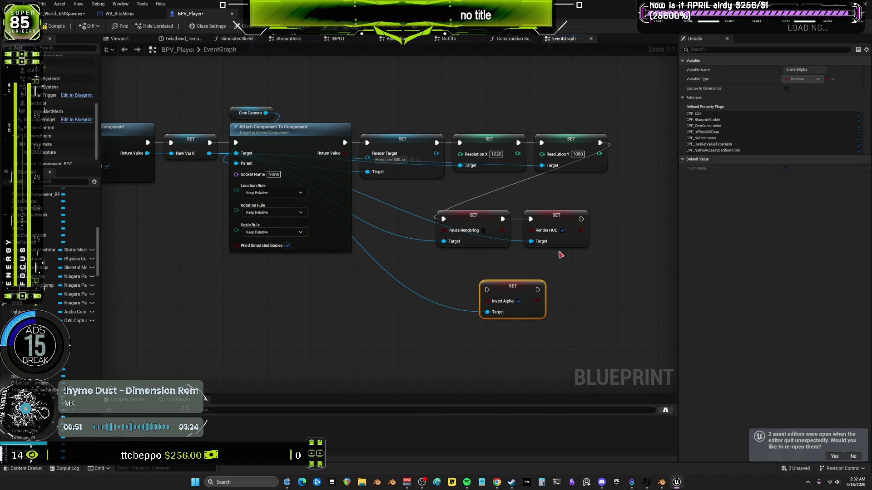
mouse_move(581, 218)
mouse_down()
mouse_move(590, 230)
mouse_move(487, 290)
mouse_move(546, 285)
mouse_move(634, 221)
mouse_move(625, 223)
mouse_up()
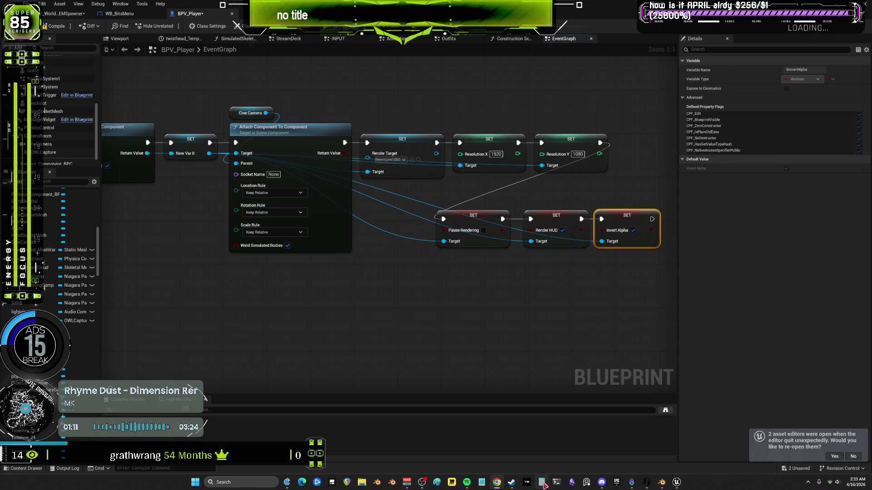
key(alt+Tab)
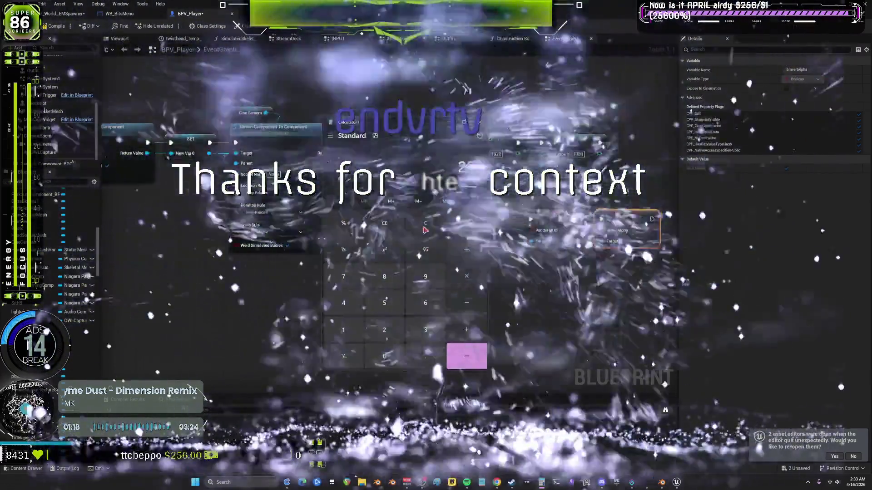
Compute 40 ÷ 200 = 0.2 in Calculator and close it
click(343, 303)
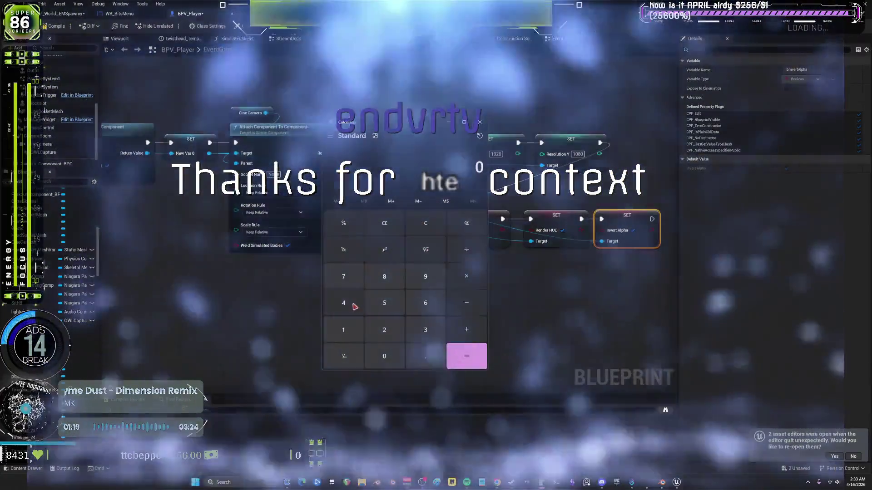
click(384, 356)
click(467, 330)
click(384, 330)
click(393, 354)
click(393, 353)
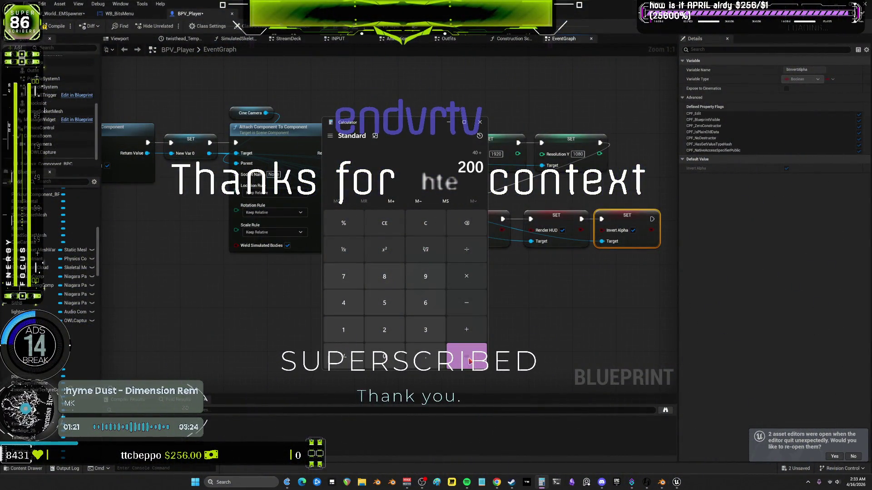
click(466, 356)
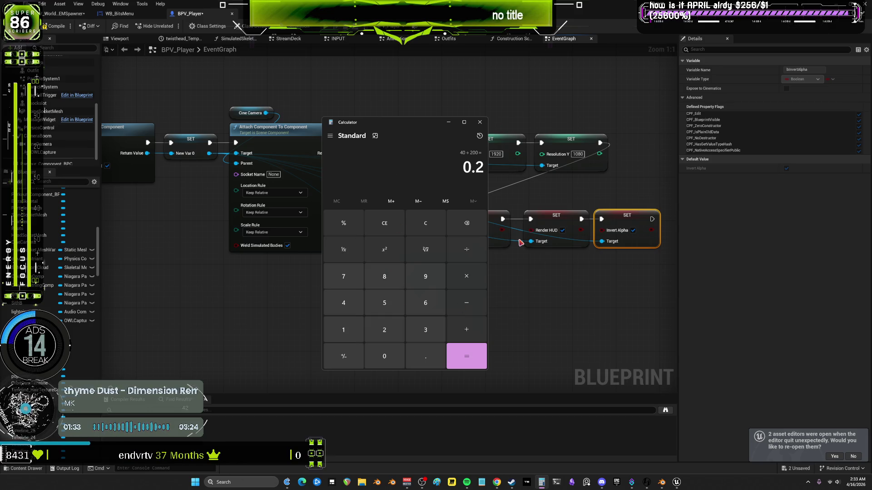
click(479, 122)
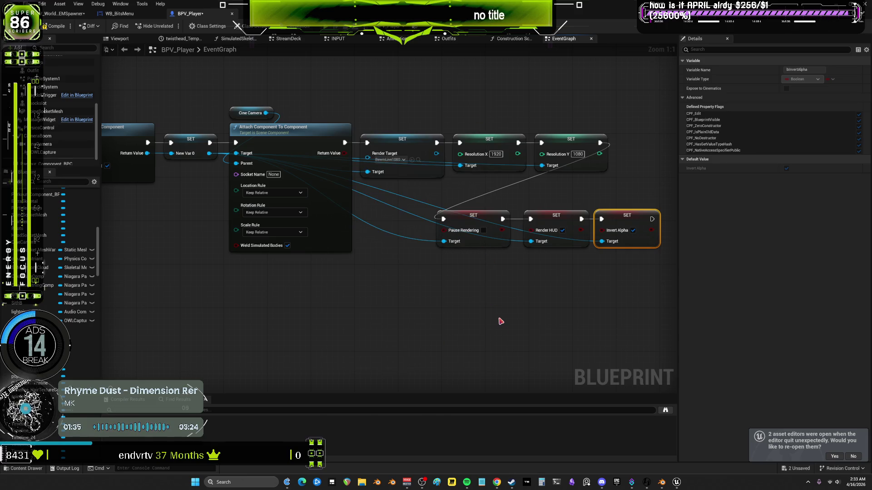
Drag the Pause Rendering, Render HUD and Invert Alpha setters into a second row, then shift Add OWLCapture Component left
scroll(477, 272, down, 1)
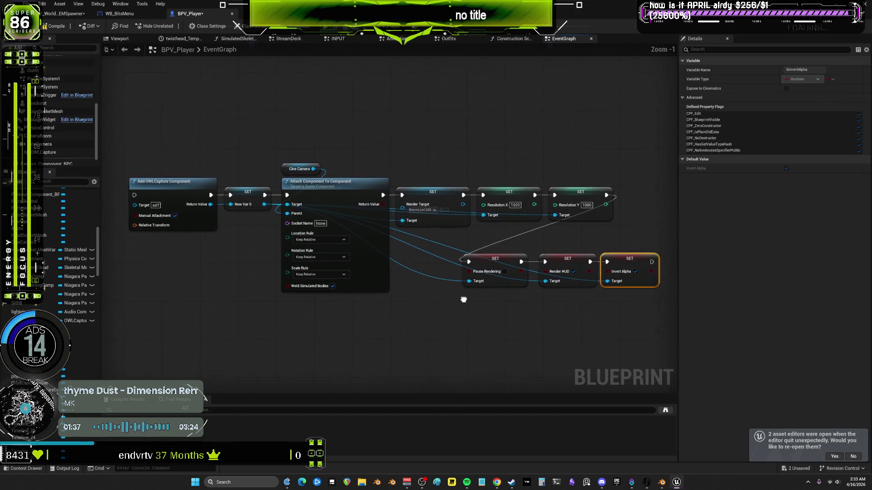
scroll(404, 299, down, 1)
mouse_move(579, 304)
mouse_down()
mouse_move(409, 286)
mouse_move(404, 271)
mouse_move(368, 262)
mouse_move(363, 323)
mouse_up()
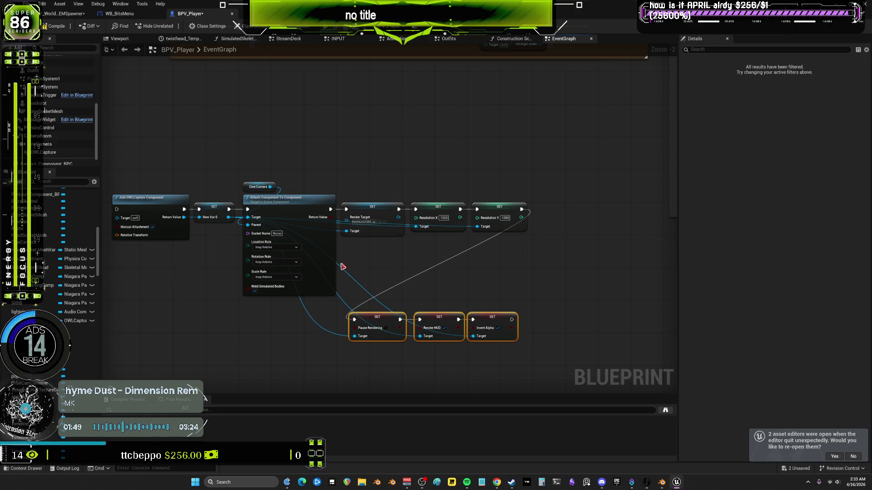
drag(267, 150, 415, 217)
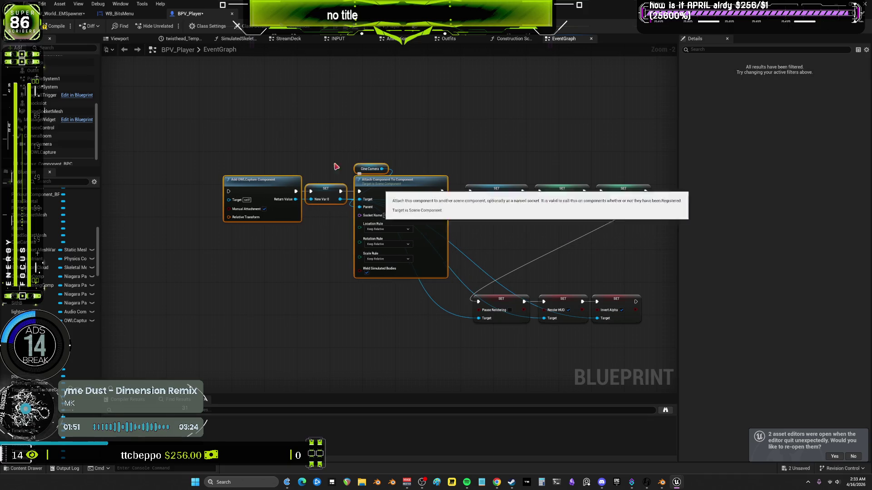
drag(272, 180, 240, 180)
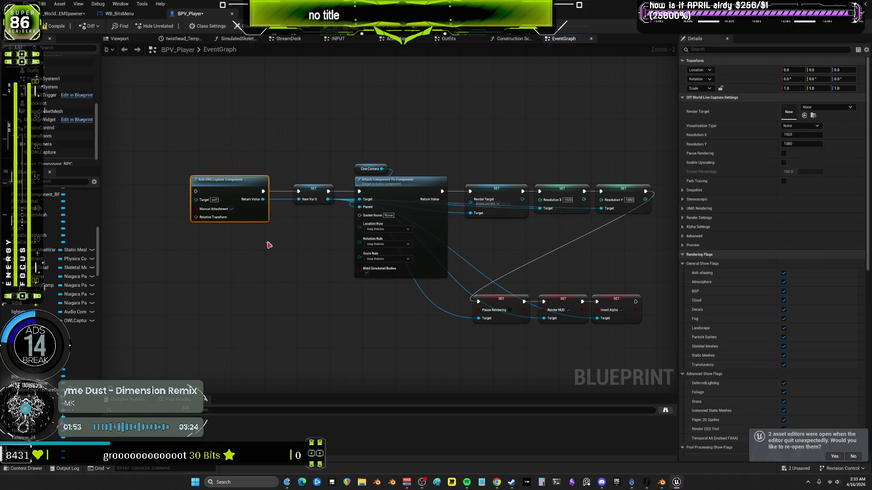
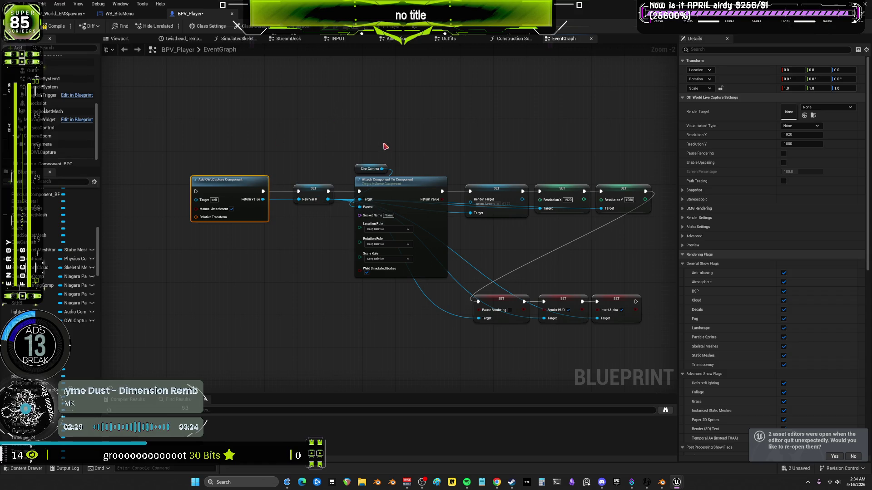
Select the Render Target and Resolution X/Y SET nodes, and nudge Pause Rendering slightly left
scroll(406, 141, up, 2)
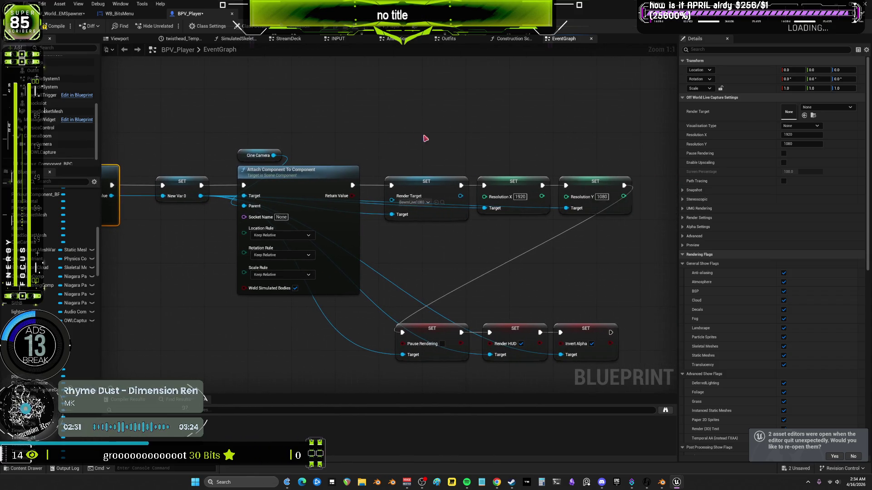
click(411, 200)
click(500, 207)
click(561, 183)
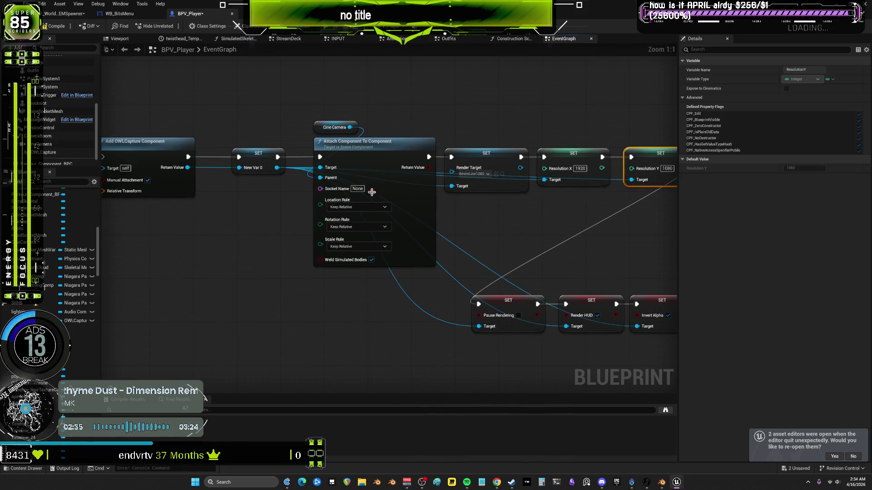
scroll(227, 169, down, 2)
click(225, 168)
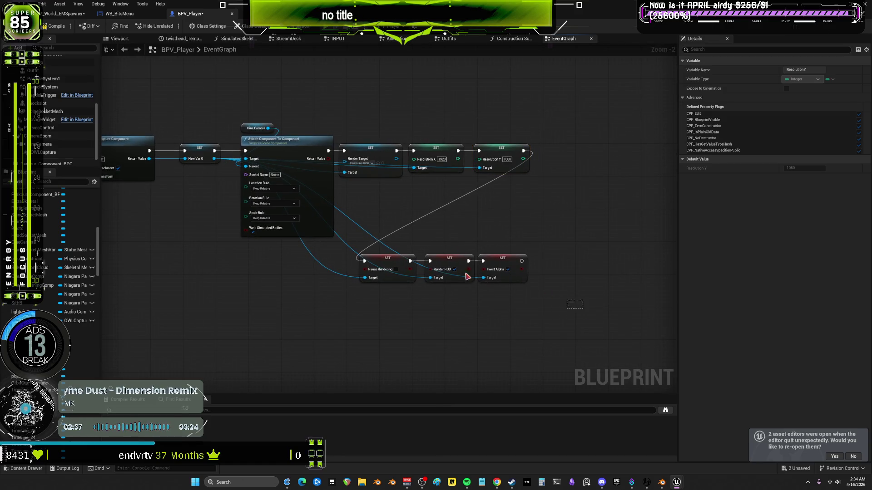
mouse_move(394, 267)
mouse_down()
mouse_move(493, 195)
mouse_move(386, 268)
mouse_move(399, 270)
mouse_up()
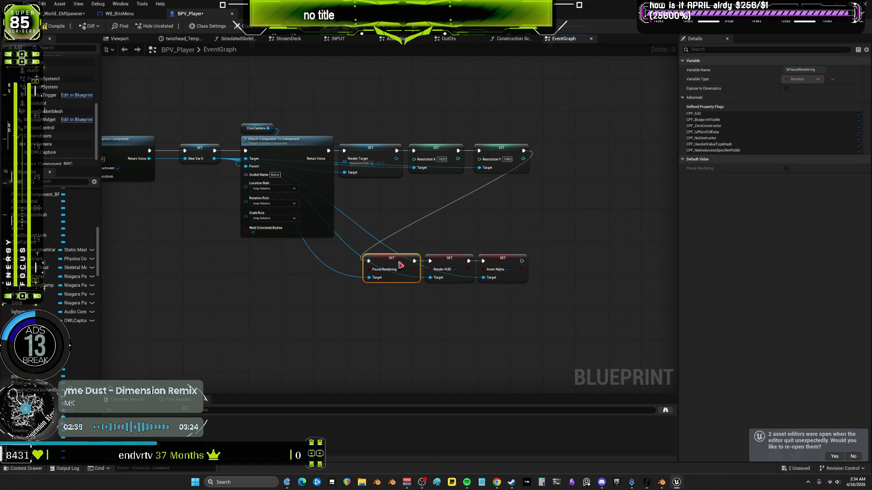
Stack Resolution X, Resolution Y, Pause Rendering, Render HUD and Invert Alpha under Render Target, then shift the column right
mouse_move(538, 302)
mouse_down()
mouse_move(389, 271)
mouse_move(544, 199)
mouse_move(561, 161)
mouse_up()
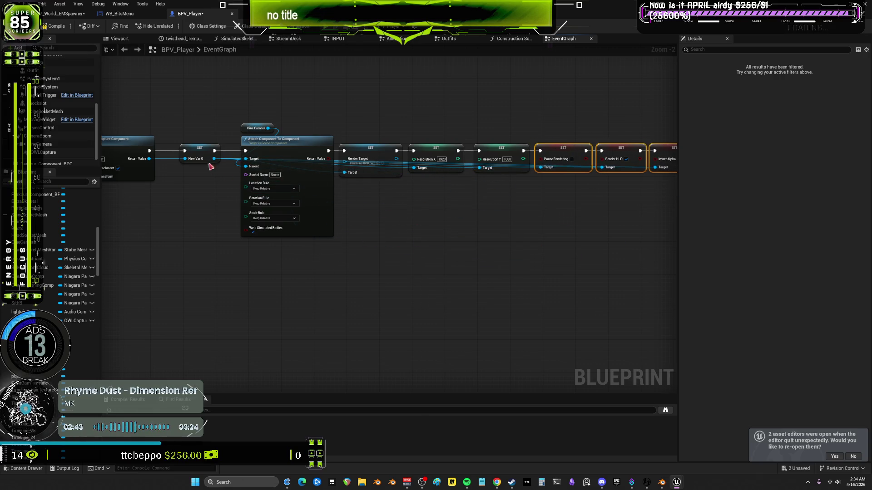
mouse_move(433, 162)
mouse_down()
mouse_move(388, 211)
mouse_move(371, 187)
mouse_up()
drag(500, 150, 371, 223)
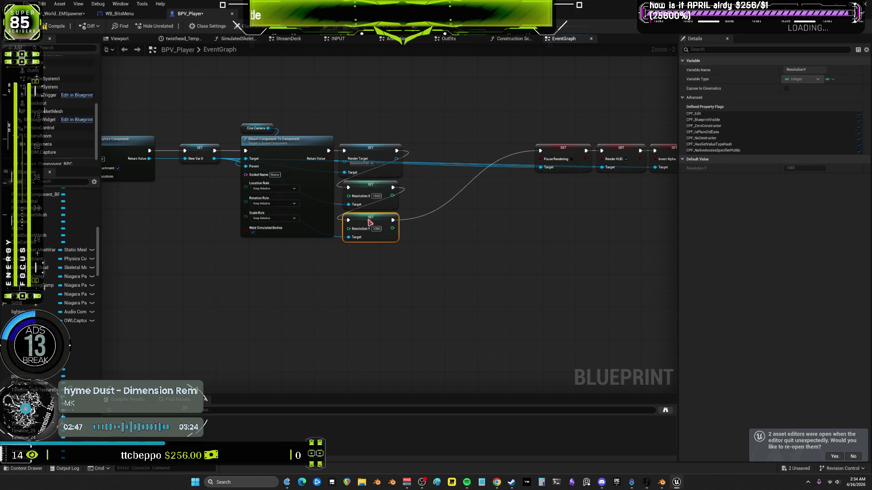
mouse_move(558, 161)
mouse_down()
mouse_move(384, 264)
mouse_move(366, 263)
mouse_up()
mouse_move(617, 148)
mouse_down()
mouse_move(505, 223)
mouse_move(363, 282)
mouse_up()
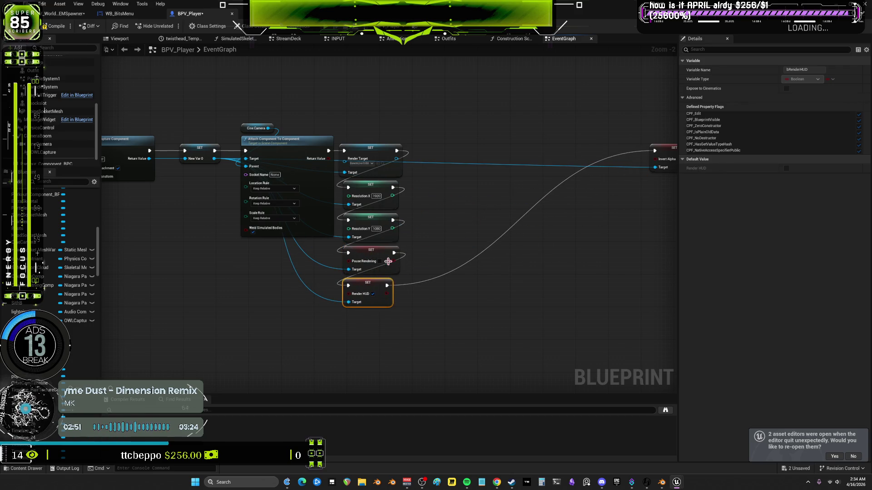
mouse_move(664, 149)
mouse_down()
mouse_move(373, 322)
mouse_move(355, 316)
mouse_up()
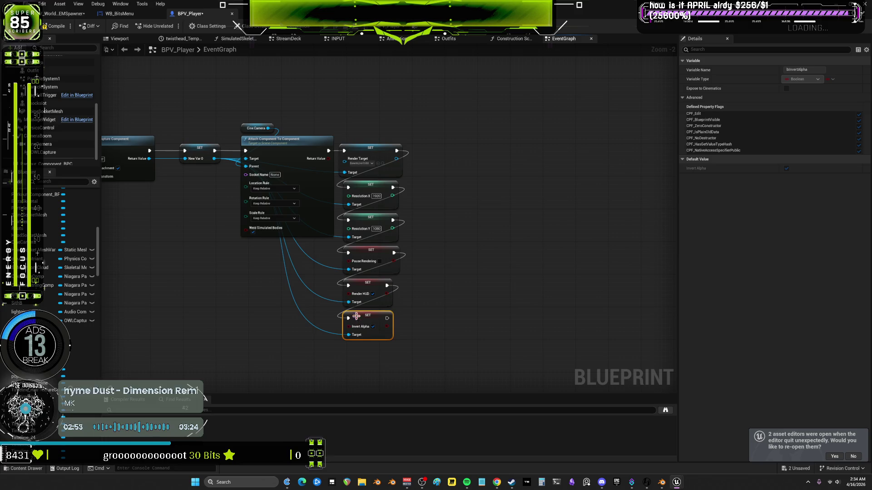
drag(494, 350, 436, 113)
drag(455, 193, 491, 193)
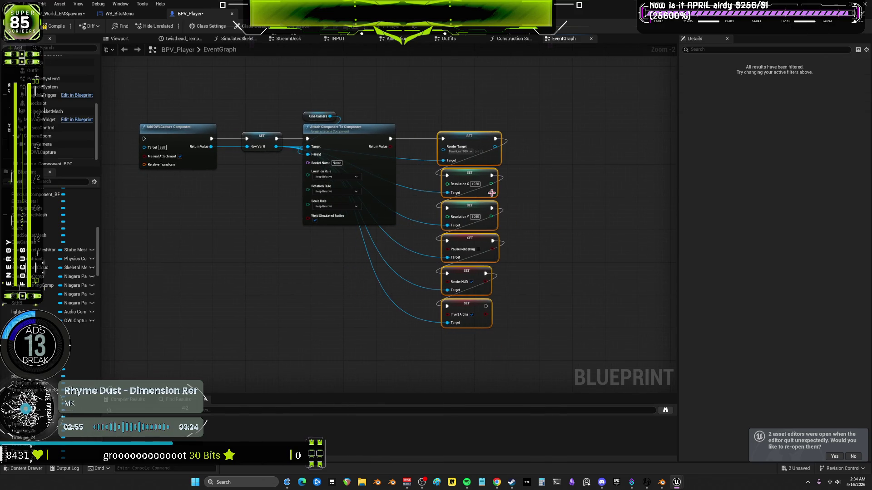
Align the SET nodes' left edges, move Attach Component right, and lower New Var 0 and Add OWLCapture
key(shift+a)
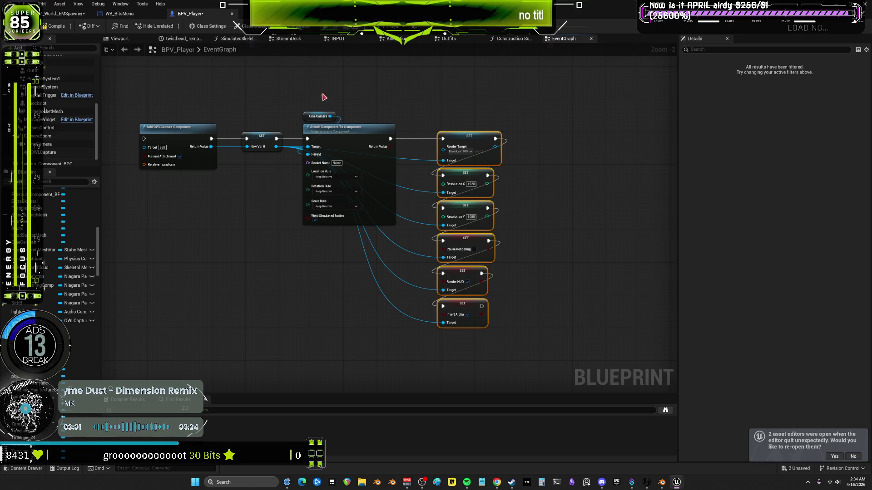
drag(365, 124, 385, 123)
mouse_move(258, 141)
mouse_down()
mouse_move(254, 254)
mouse_move(280, 255)
mouse_move(272, 256)
mouse_up()
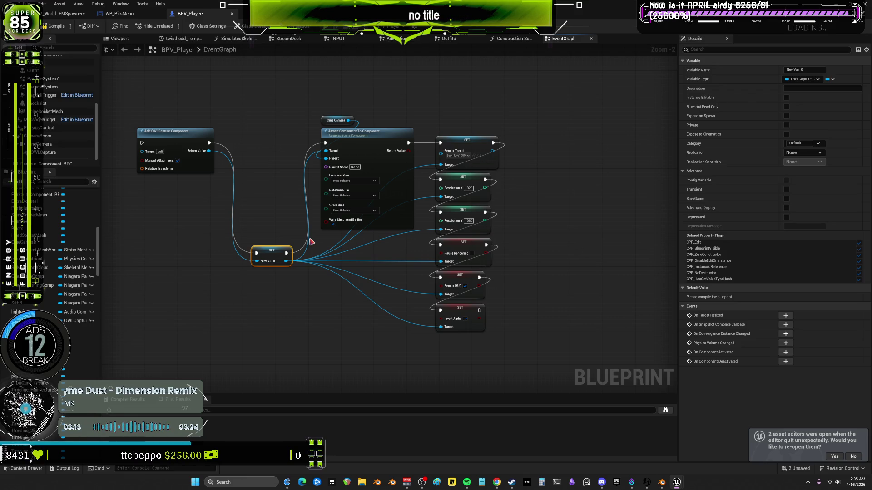
drag(172, 134, 196, 247)
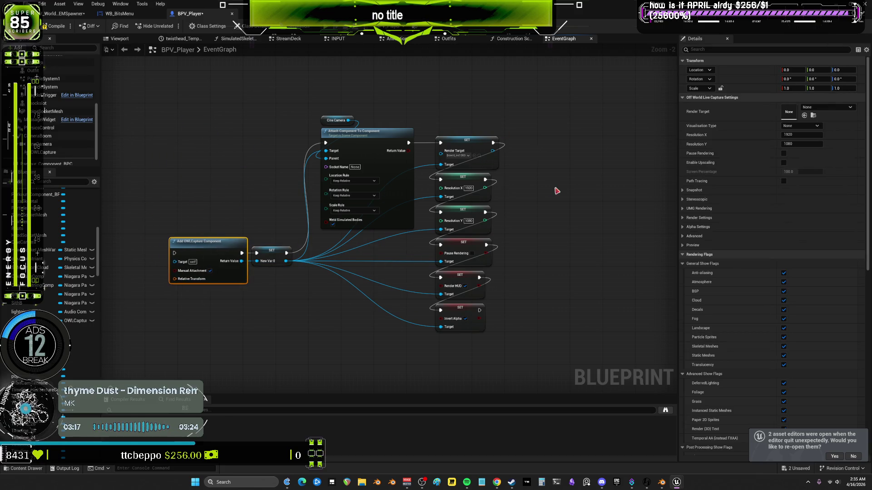
Shift Add OWLCapture Component and New Var 0 left, then select the Cine Camera and Attach nodes
mouse_move(556, 189)
mouse_down()
mouse_move(574, 186)
mouse_move(415, 191)
mouse_move(412, 183)
mouse_move(483, 195)
mouse_move(406, 257)
mouse_up()
ctrl+click(310, 232)
drag(310, 232, 297, 232)
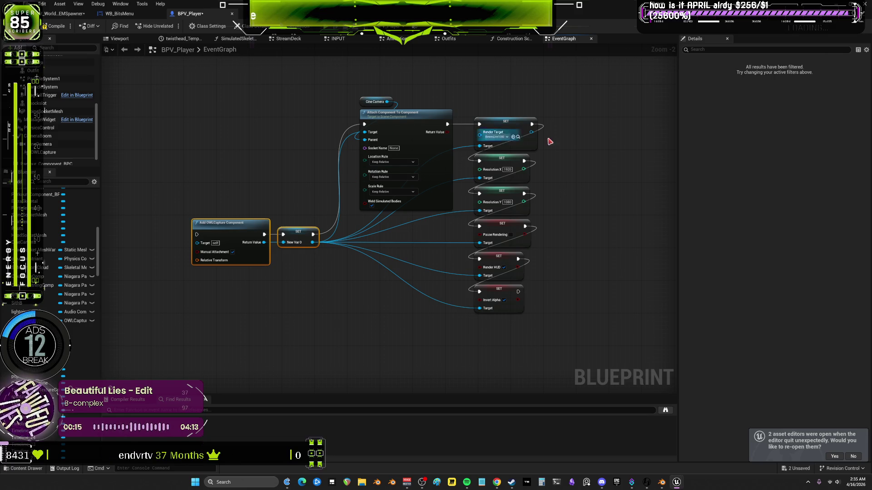
drag(551, 140, 544, 148)
drag(361, 255, 347, 275)
click(428, 253)
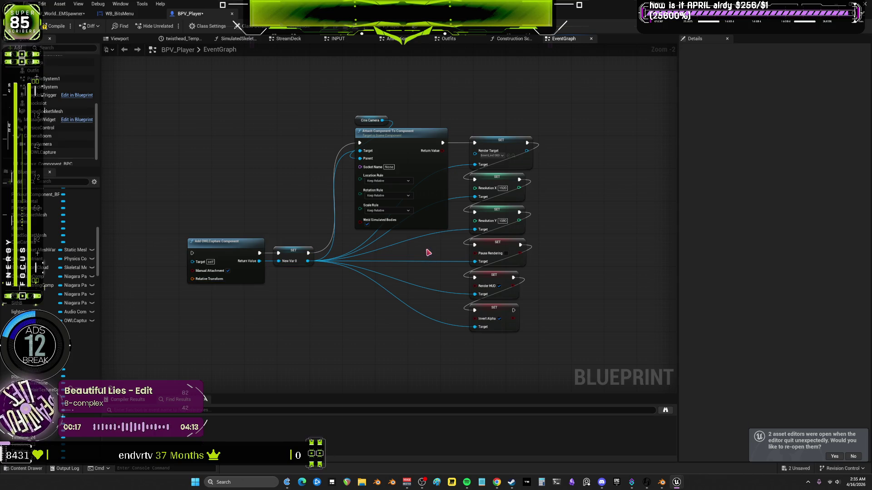
drag(394, 99, 417, 141)
drag(537, 273, 495, 268)
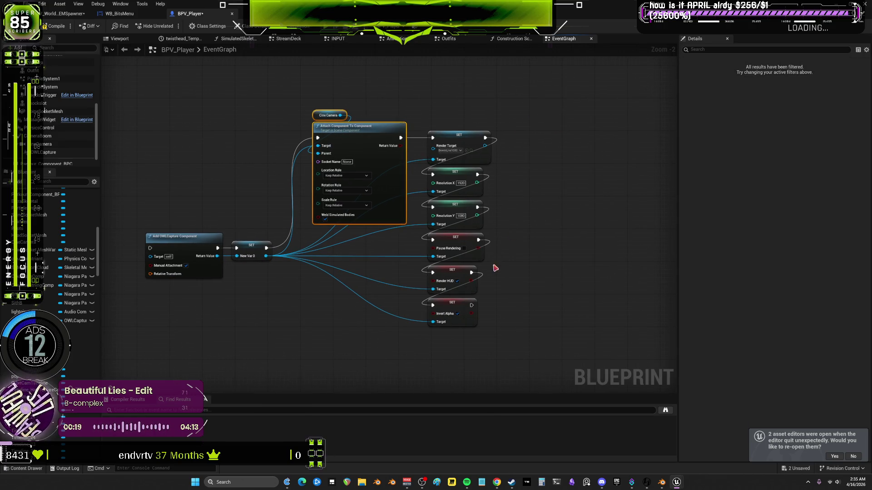
mouse_move(271, 233)
mouse_down()
mouse_move(240, 249)
mouse_move(342, 220)
mouse_move(448, 260)
mouse_move(403, 243)
mouse_move(397, 233)
mouse_move(409, 244)
mouse_move(423, 235)
mouse_move(415, 220)
mouse_up()
scroll(437, 253, up, 1)
Nudge the six SET nodes left, and the Add OWLCapture and New Var 0 nodes right
mouse_move(555, 88)
mouse_down()
mouse_move(536, 136)
mouse_move(500, 327)
mouse_up()
key(Left)
key(Left)
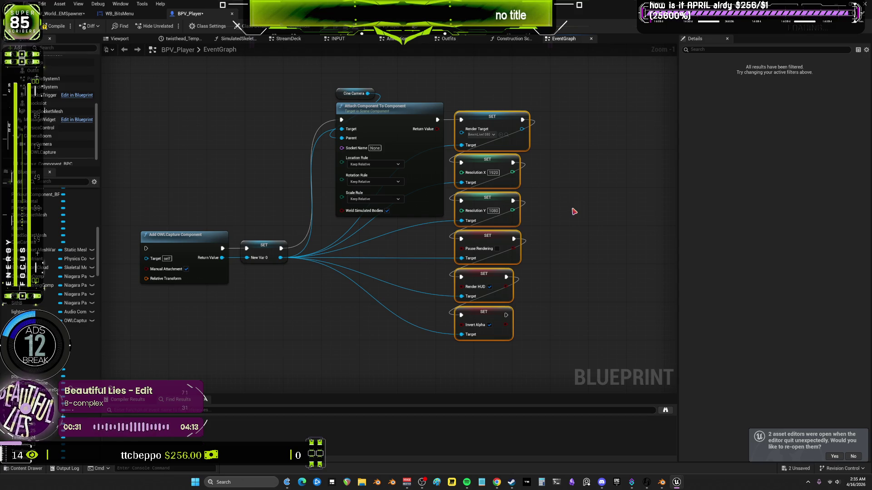
drag(307, 299, 215, 237)
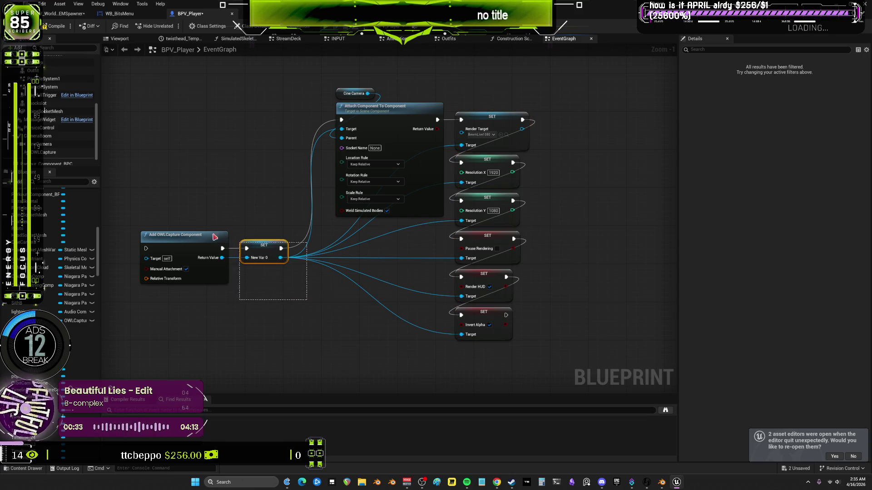
key(Right)
key(Right)
key(Right)
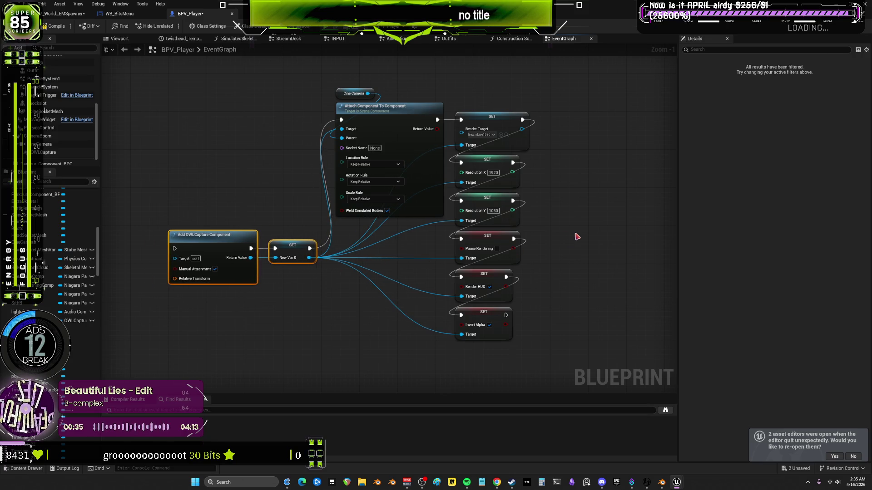
click(334, 275)
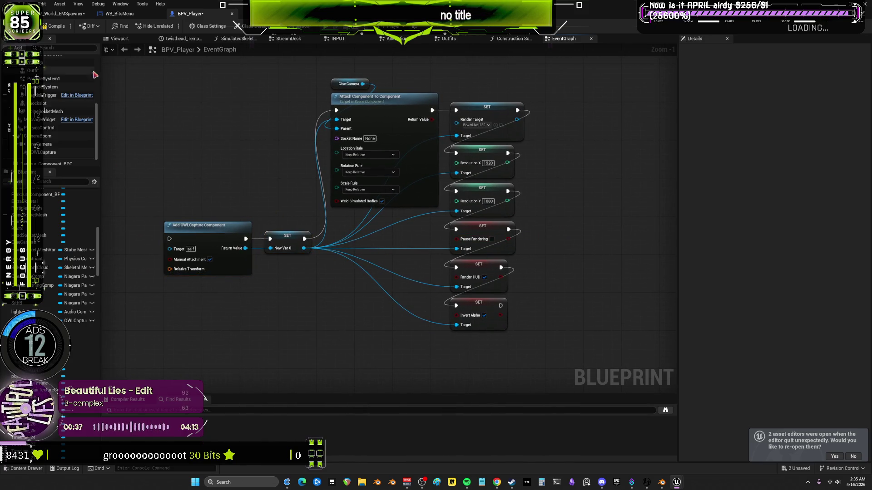
scroll(47, 155, down, 1)
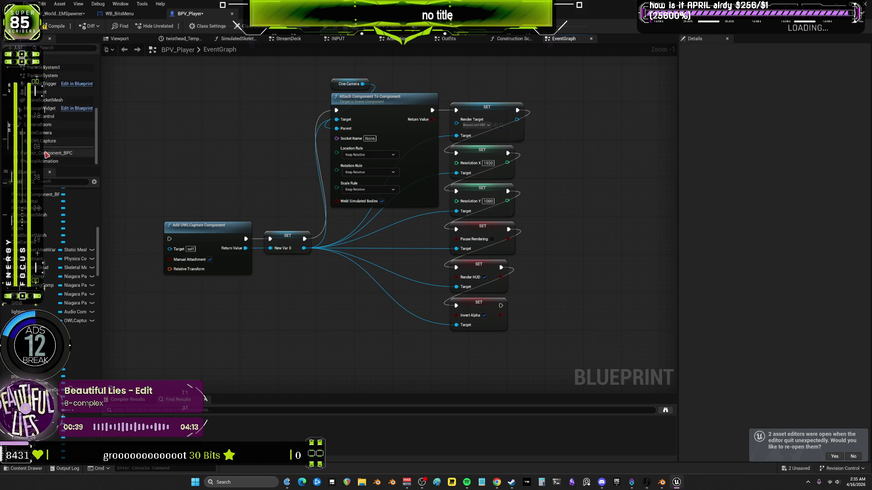
Select OWLCapture and expand its Preview, Advanced, Alpha, Render, UMG Rendering, Snapshot and Stereoscopic categories
click(45, 141)
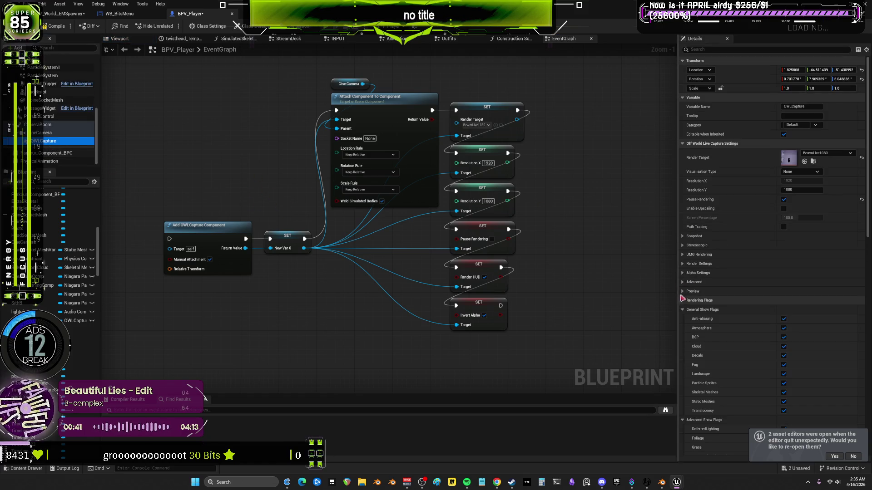
click(682, 291)
click(682, 282)
click(682, 273)
click(682, 263)
click(682, 255)
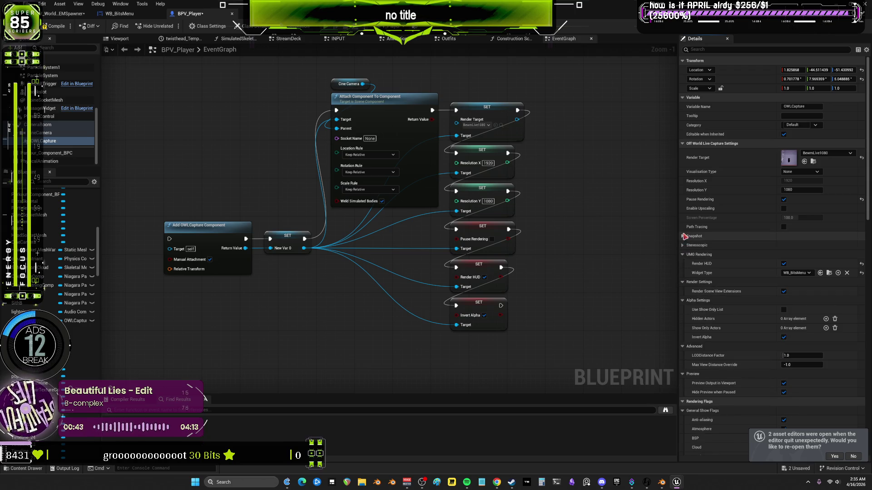
click(683, 236)
click(682, 291)
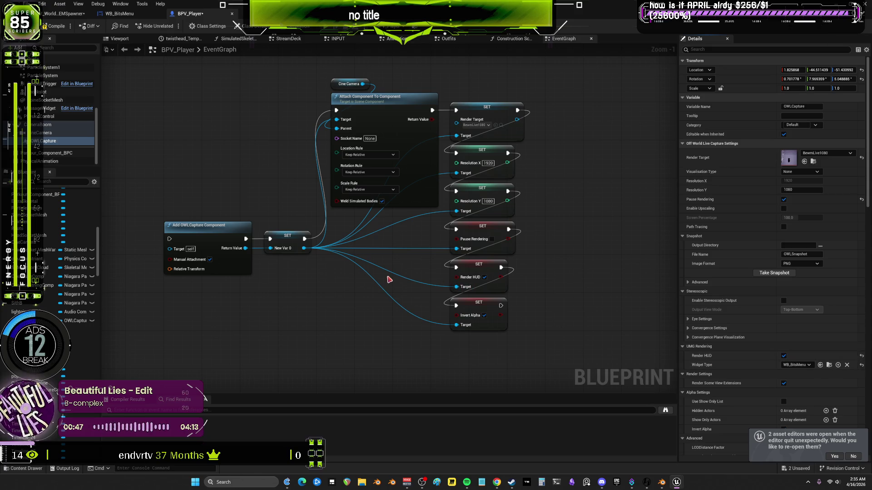
drag(397, 286, 360, 217)
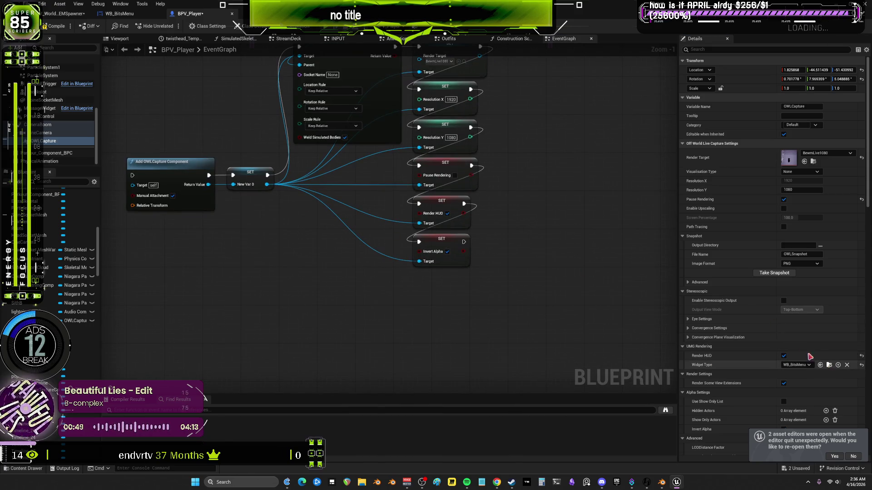
drag(267, 185, 296, 224)
text(set)
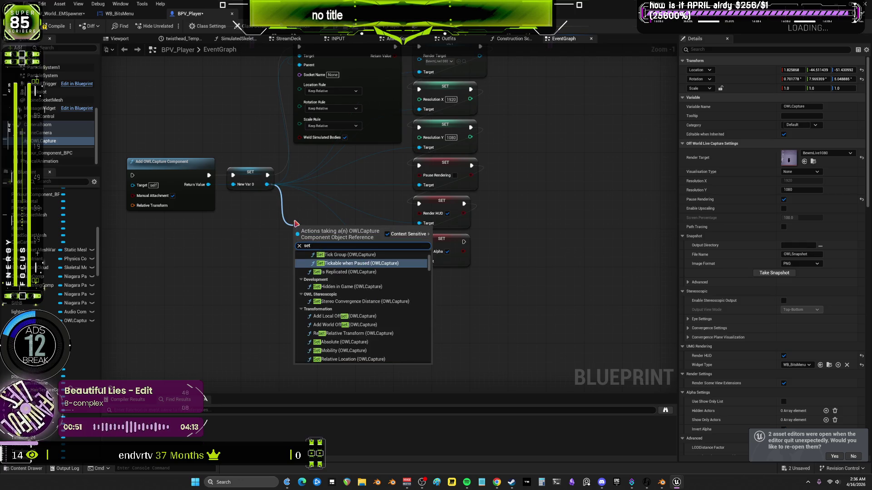
text( widget)
key(Escape)
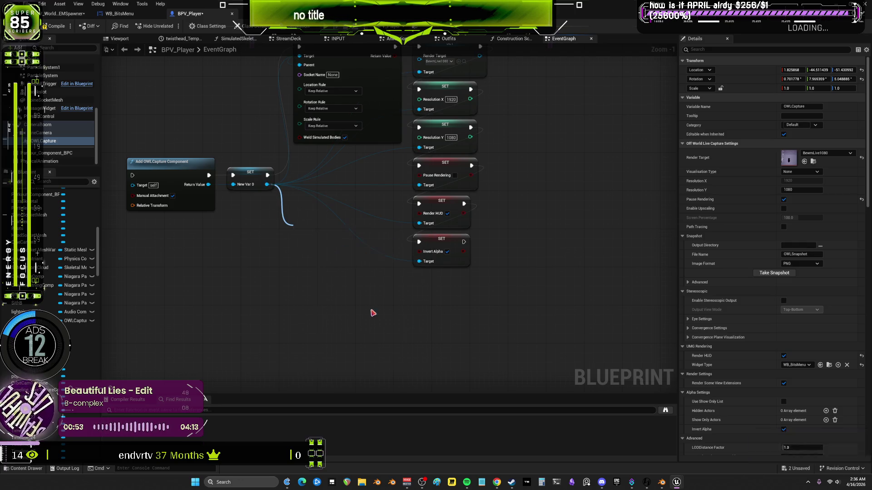
drag(326, 240, 450, 256)
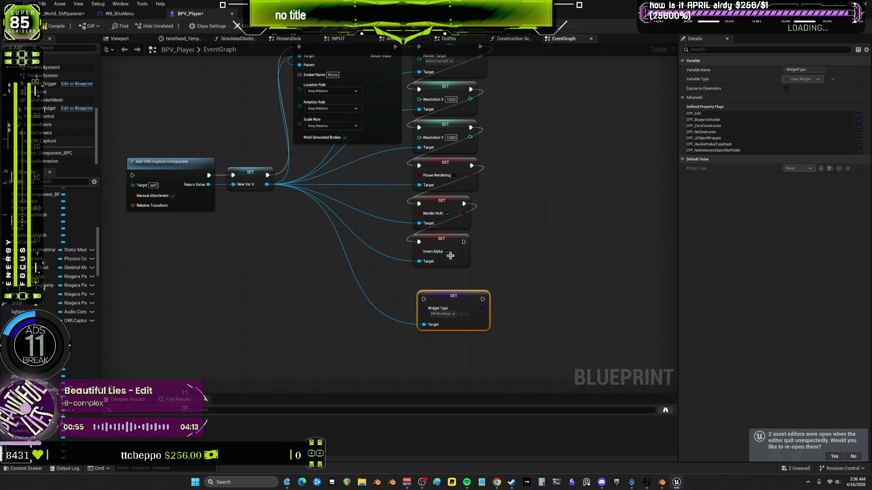
scroll(448, 268, down, 3)
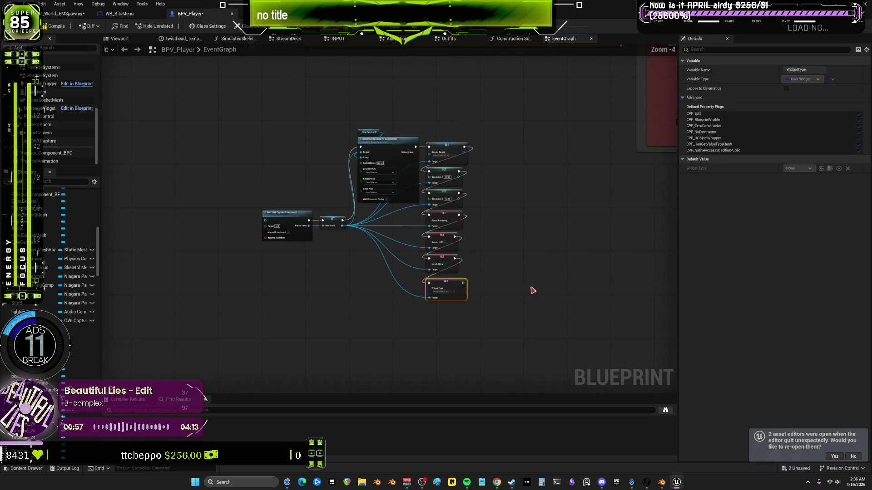
drag(533, 291, 263, 111)
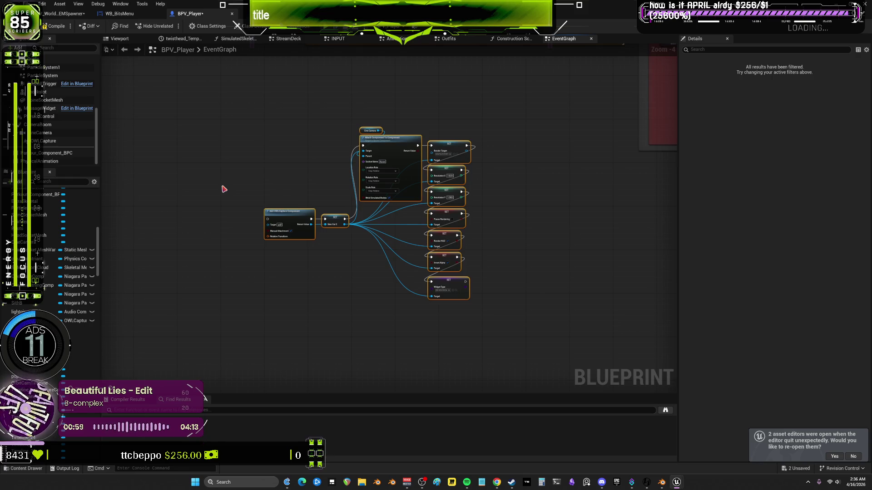
scroll(308, 204, up, 4)
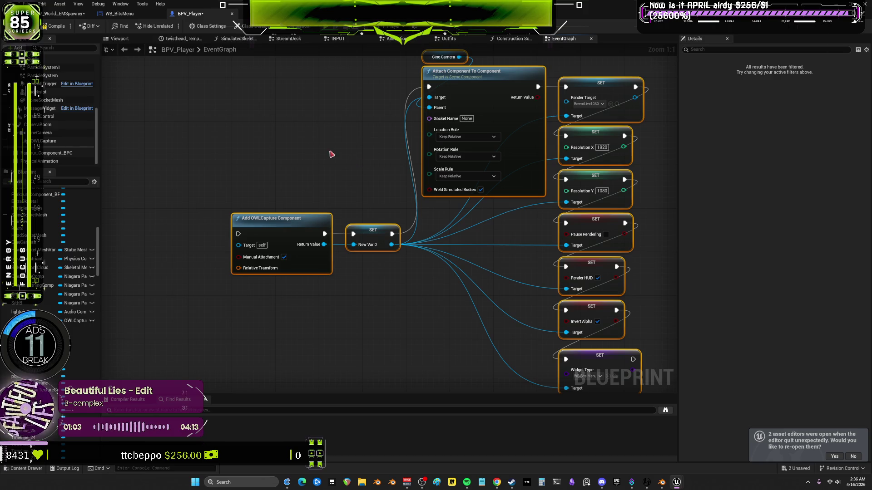
click(45, 141)
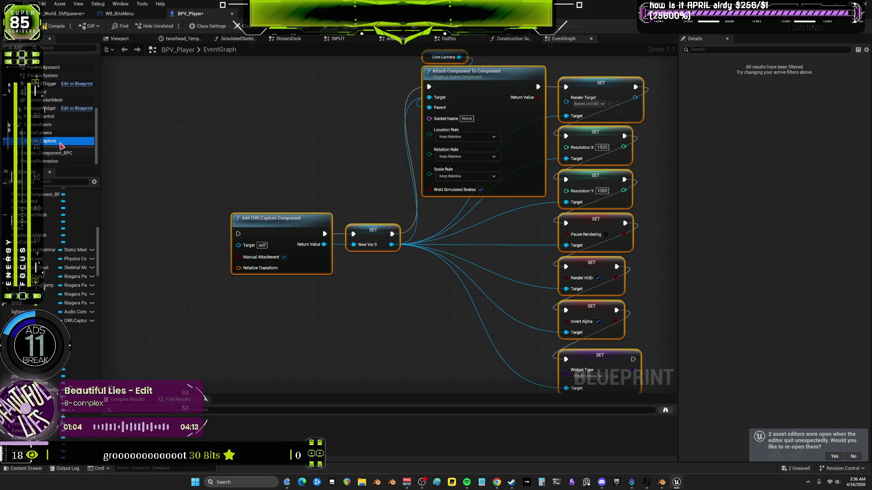
click(257, 221)
mouse_move(386, 193)
mouse_down()
mouse_move(218, 200)
mouse_move(195, 210)
mouse_move(472, 181)
mouse_move(579, 269)
mouse_up()
drag(558, 306, 406, 268)
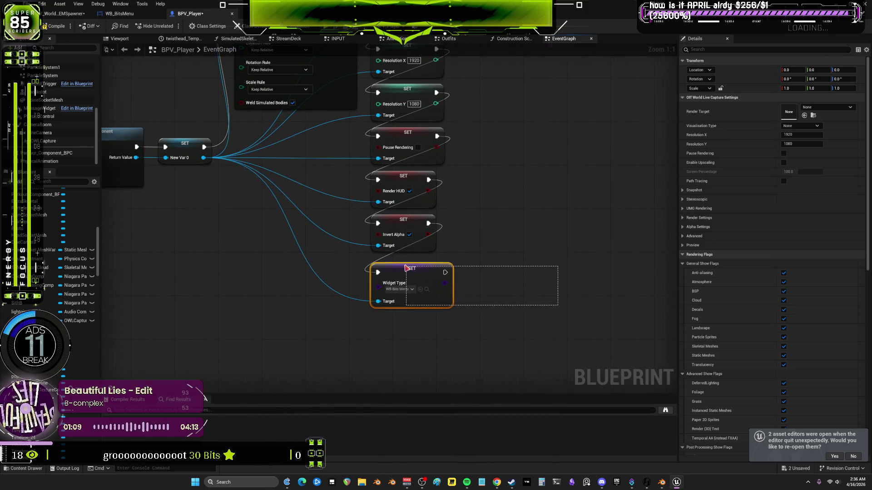
drag(502, 269, 558, 259)
mouse_move(557, 331)
mouse_down()
mouse_move(405, 264)
mouse_move(563, 268)
mouse_move(448, 255)
mouse_move(460, 253)
mouse_move(564, 313)
mouse_move(561, 326)
mouse_move(520, 320)
mouse_up()
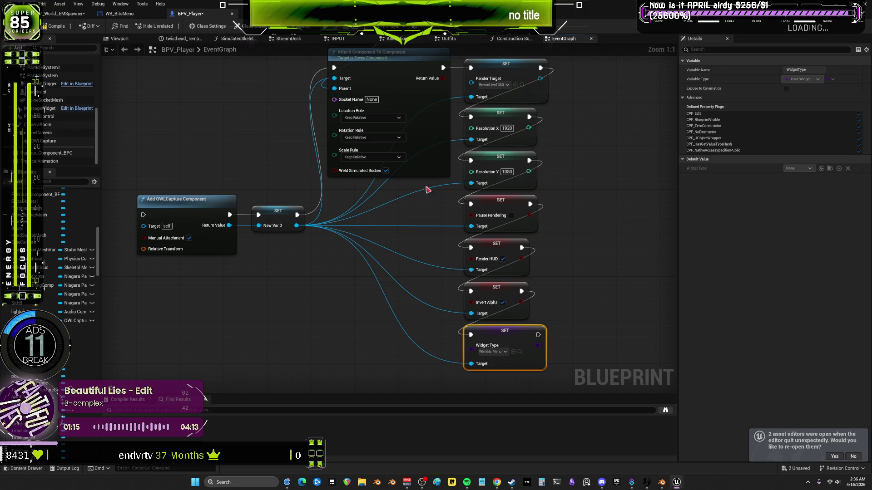
Review the capture chain from Cine Camera onward and compile BPV_Player with F7
drag(527, 172, 574, 224)
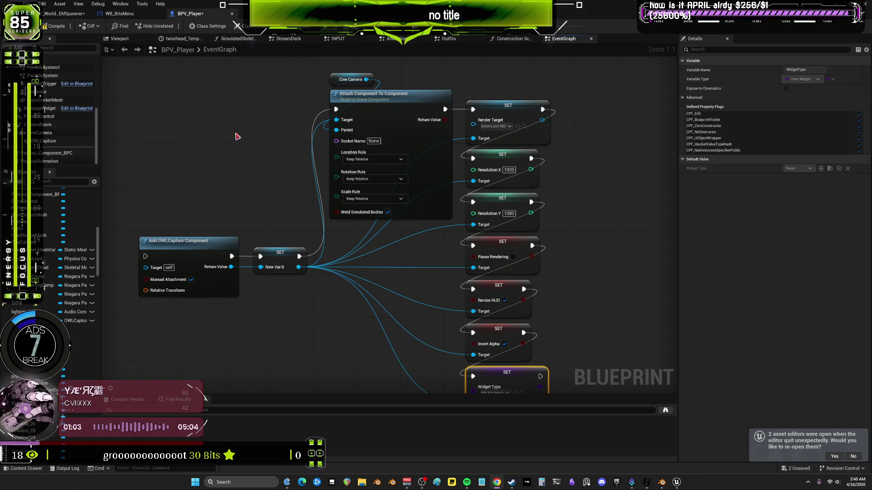
drag(232, 141, 277, 160)
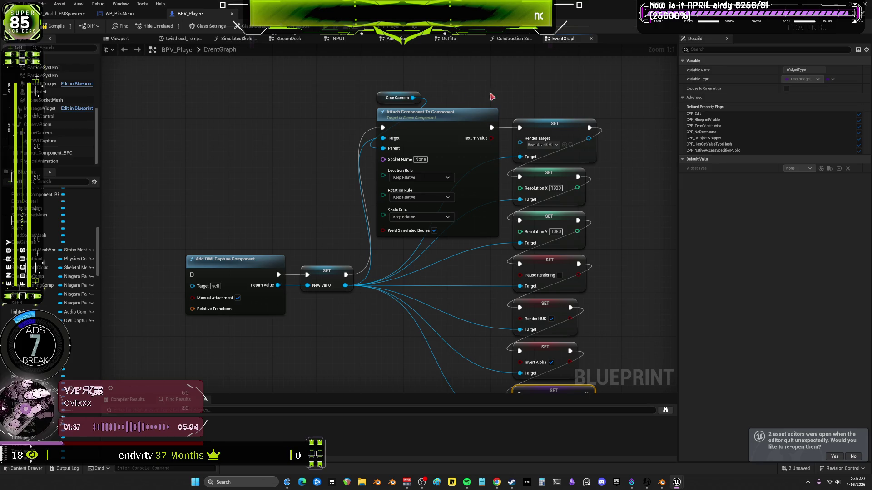
mouse_move(295, 197)
mouse_down()
mouse_move(303, 178)
mouse_move(280, 178)
mouse_up()
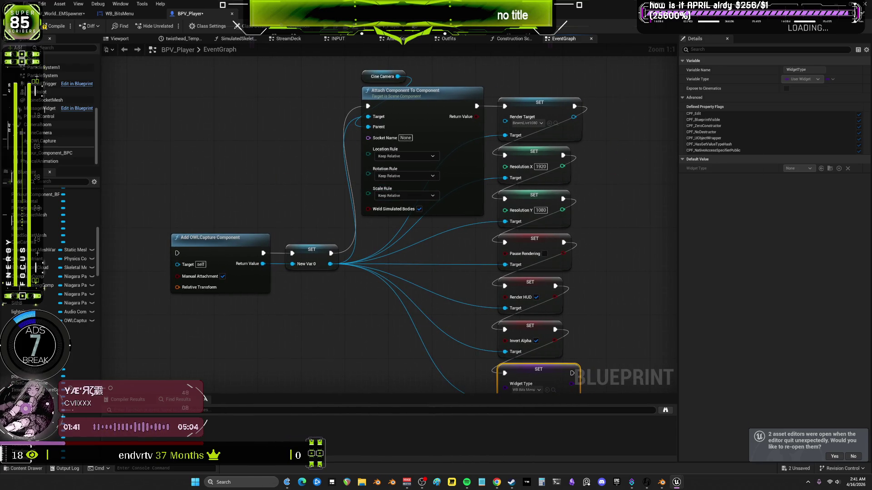
scroll(580, 145, down, 3)
drag(569, 198, 563, 219)
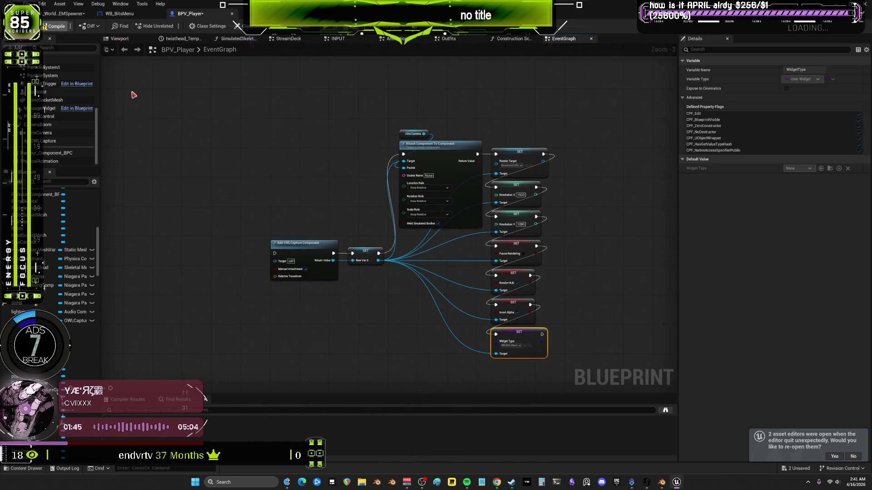
key(F7)
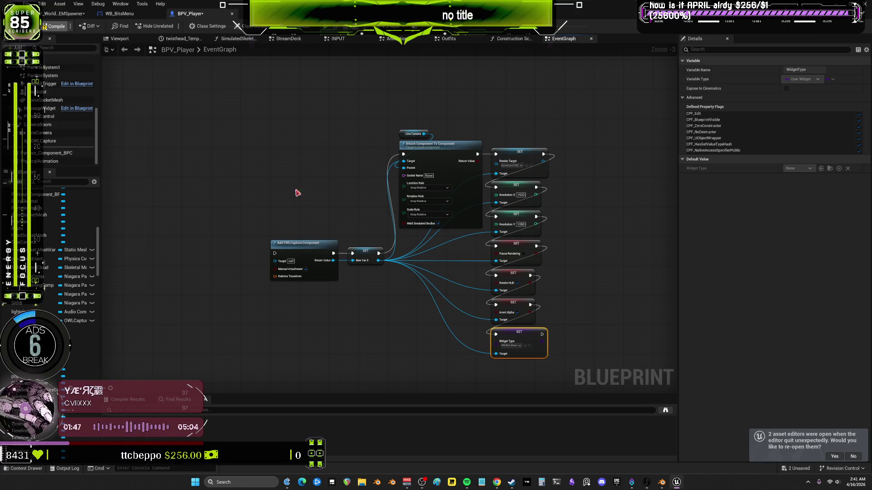
Move Add OWLCapture Component and SET New Var 0 up in line with Attach Component
scroll(568, 241, up, 3)
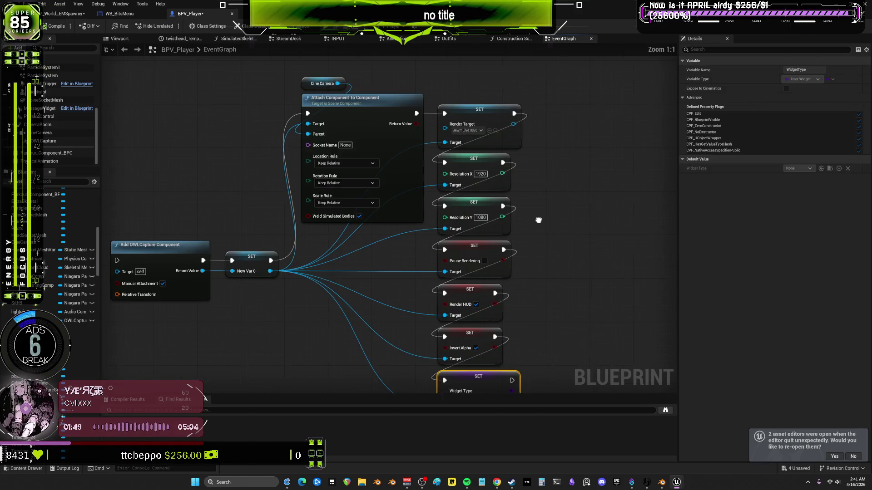
scroll(512, 231, down, 4)
scroll(536, 220, up, 4)
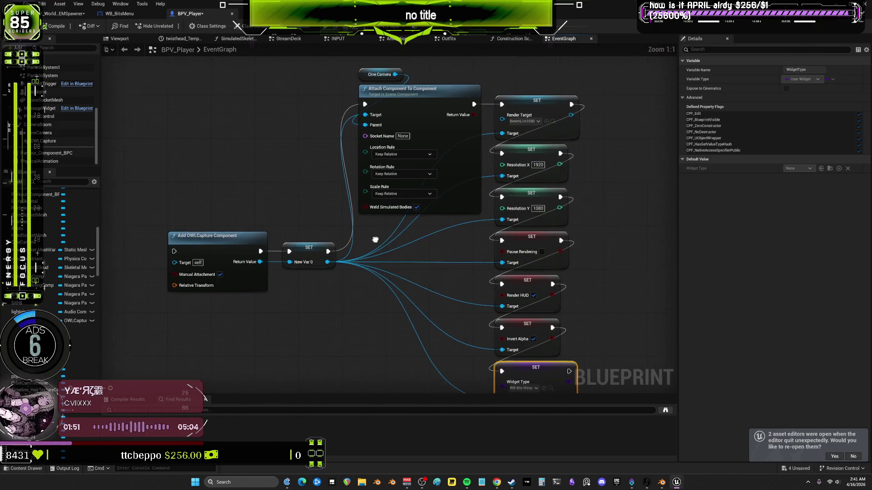
drag(233, 246, 399, 318)
mouse_move(378, 279)
mouse_down()
mouse_move(335, 164)
mouse_move(356, 133)
mouse_move(395, 132)
mouse_up()
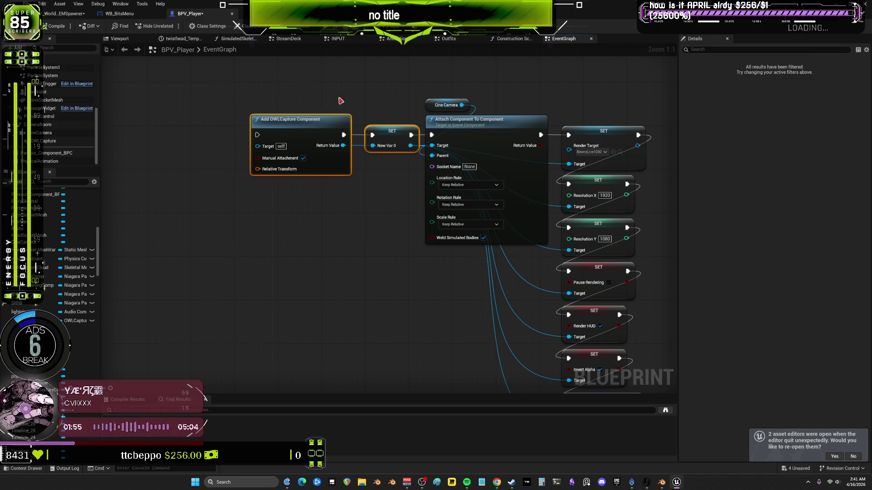
click(299, 119)
drag(300, 119, 311, 120)
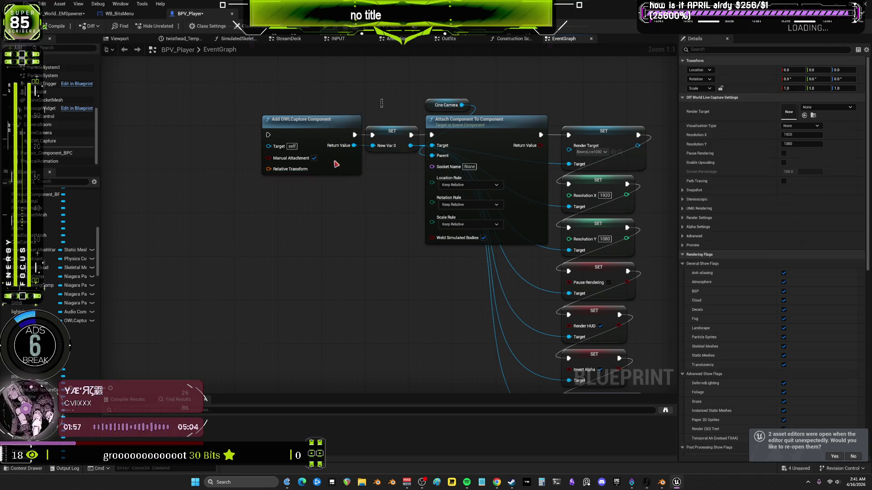
click(341, 220)
Move the lower SET nodes (Pause Rendering, Invert Alpha, Widget Type) up into a tighter column
drag(525, 106, 375, 97)
scroll(375, 97, down, 2)
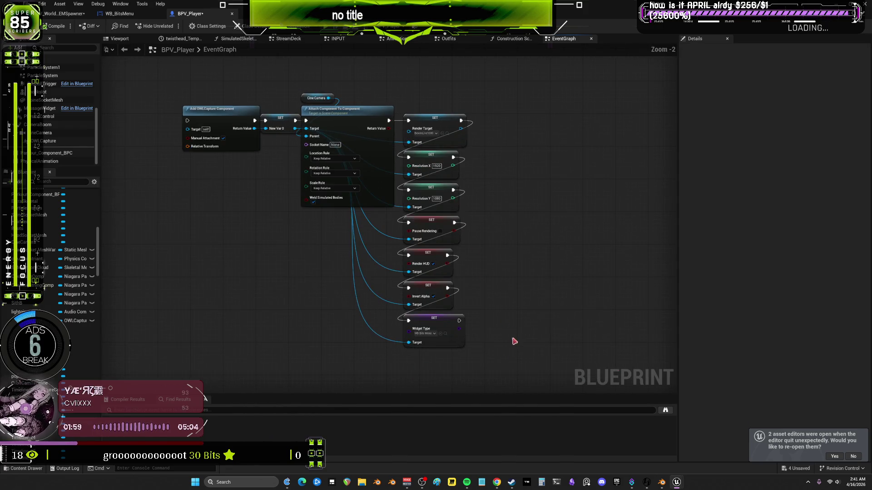
drag(511, 341, 399, 127)
click(512, 324)
scroll(511, 336, up, 1)
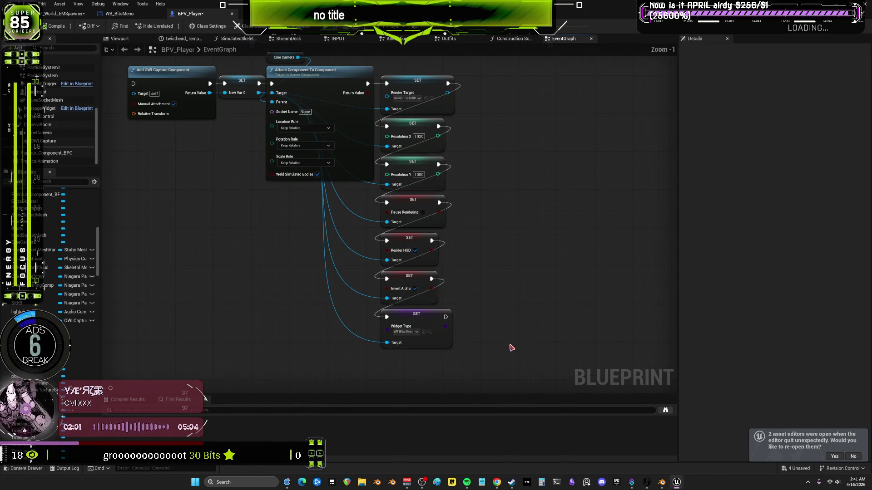
mouse_move(502, 337)
mouse_down()
mouse_move(449, 317)
mouse_move(418, 262)
mouse_up()
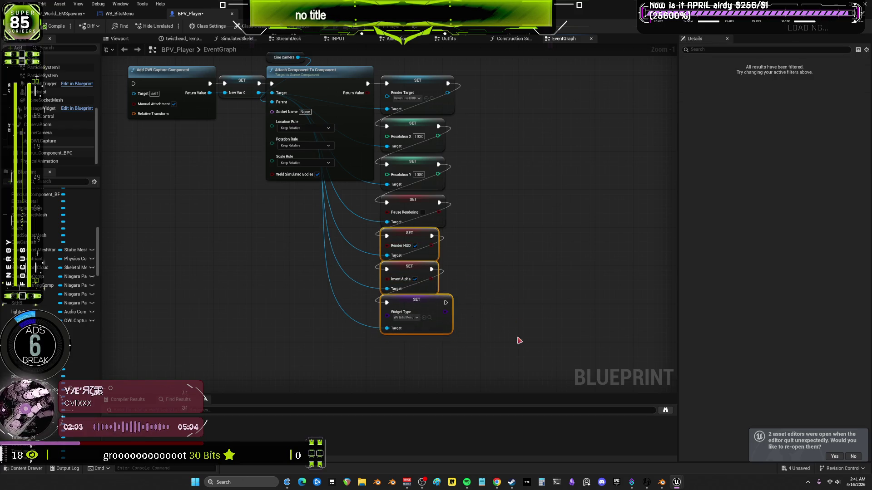
drag(518, 341, 438, 201)
scroll(518, 244, up, 1)
click(552, 282)
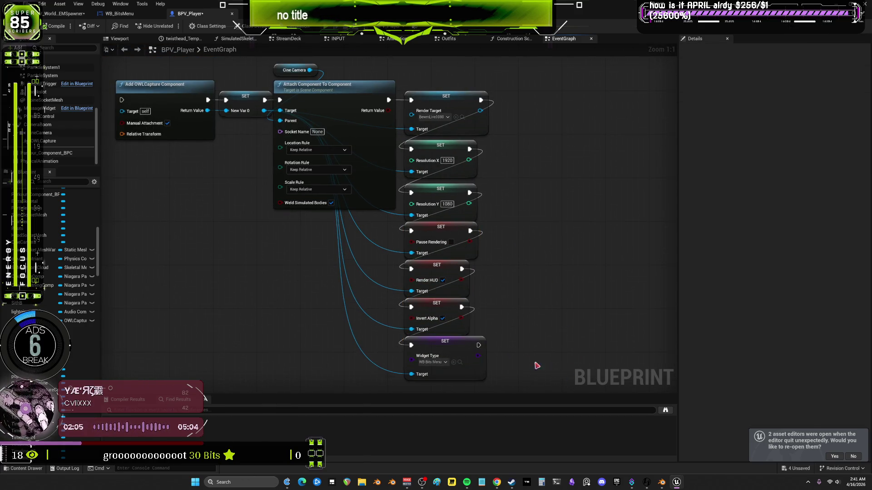
mouse_move(539, 364)
mouse_down()
mouse_move(439, 200)
mouse_move(454, 200)
mouse_move(440, 160)
mouse_up()
click(522, 333)
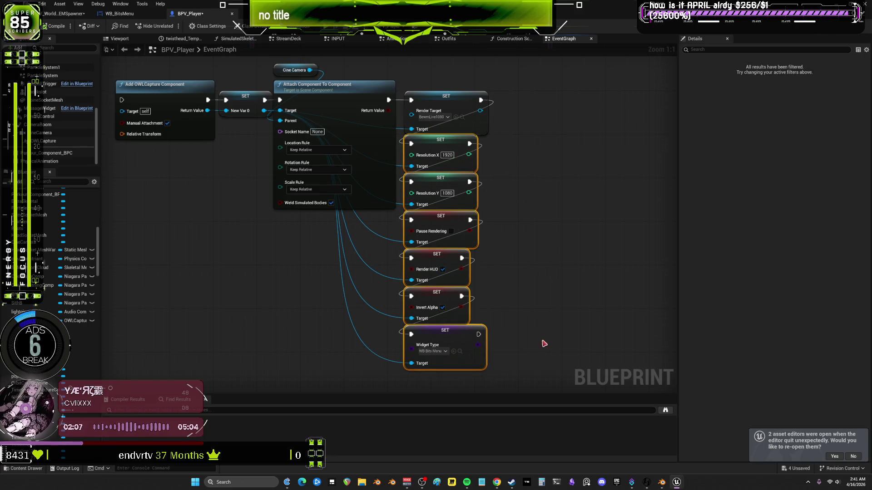
Select all seven SET nodes, and separately Add OWLCapture and New Var 0, to check the layout
mouse_move(526, 334)
mouse_down()
mouse_move(497, 278)
mouse_move(443, 108)
mouse_up()
mouse_move(512, 99)
mouse_down()
mouse_move(518, 170)
mouse_move(613, 176)
mouse_up()
drag(346, 120, 280, 207)
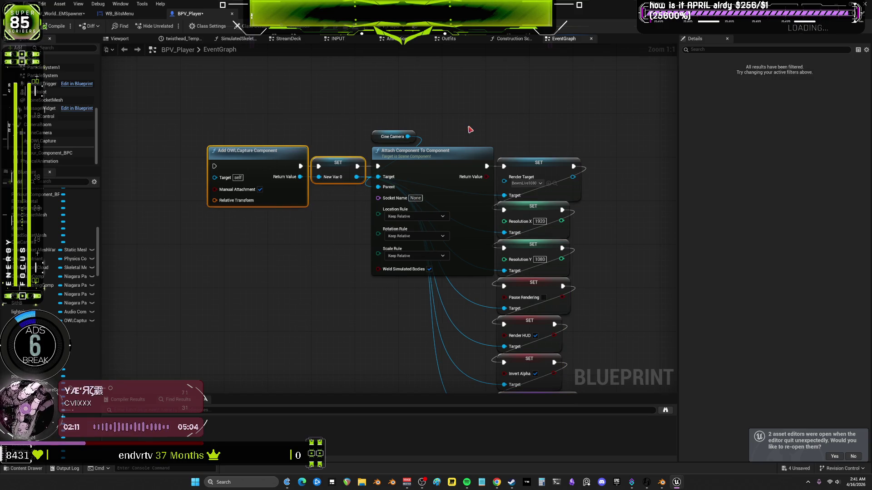
click(224, 175)
drag(609, 365, 517, 304)
drag(548, 381, 413, 93)
drag(539, 118, 522, 129)
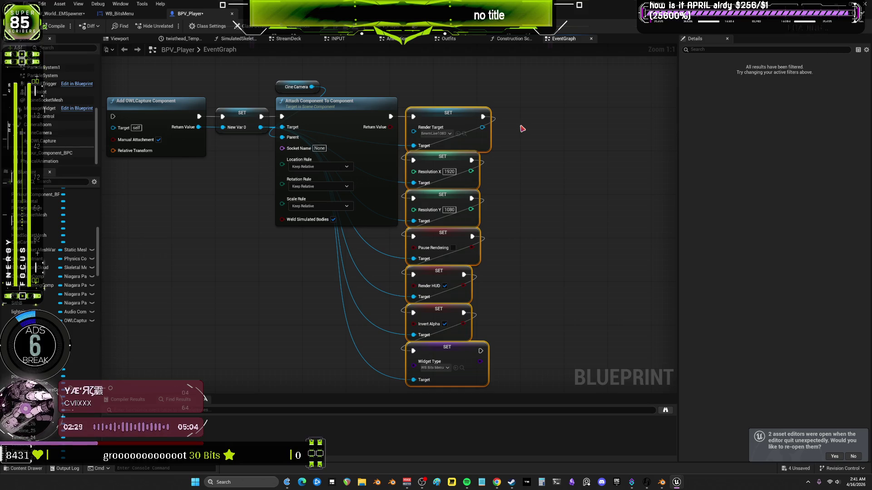
scroll(295, 255, down, 2)
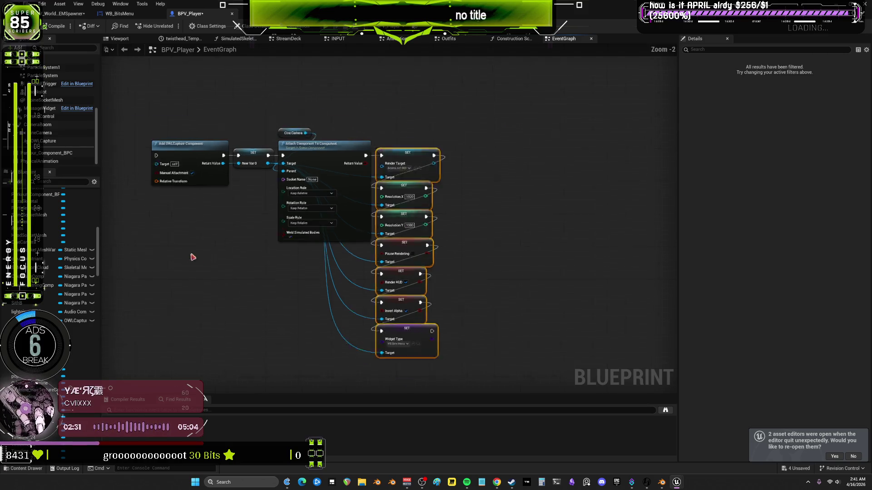
scroll(322, 232, up, 2)
Add an AddOwlComponent custom event beside Add OWLCapture Component
right_click(285, 203)
text(cusa)
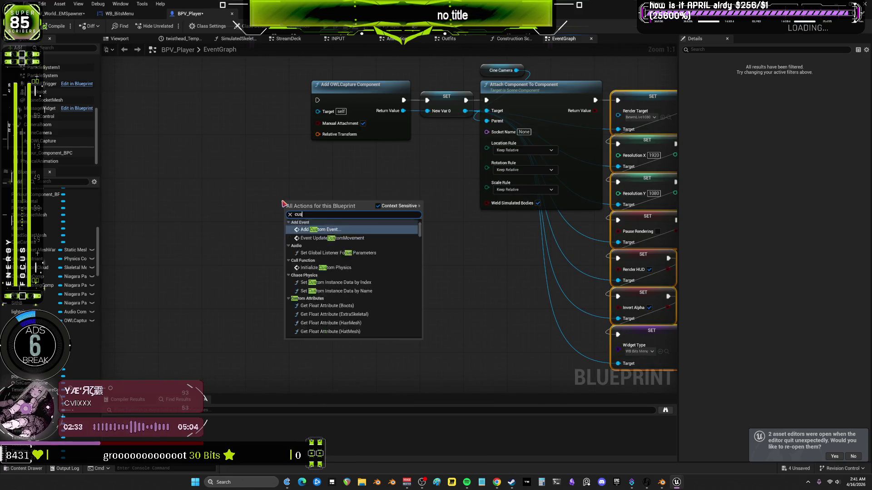
key(BackSpace)
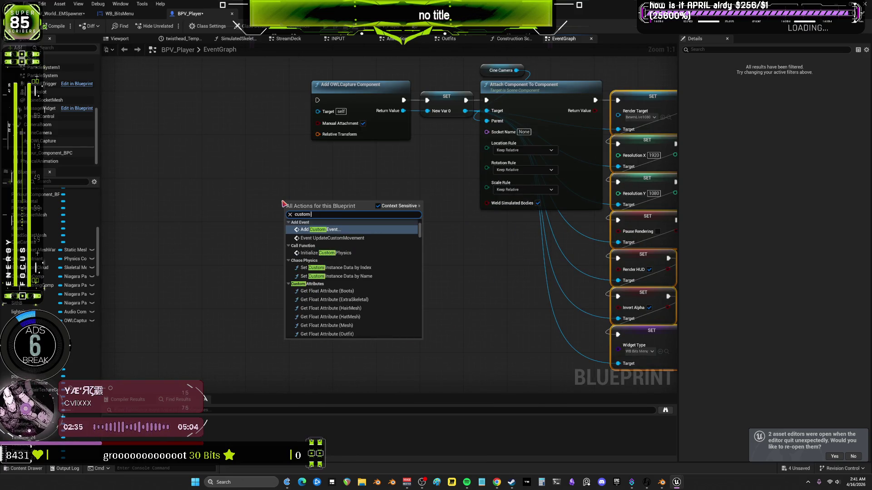
key(Escape)
text(AddOwlC)
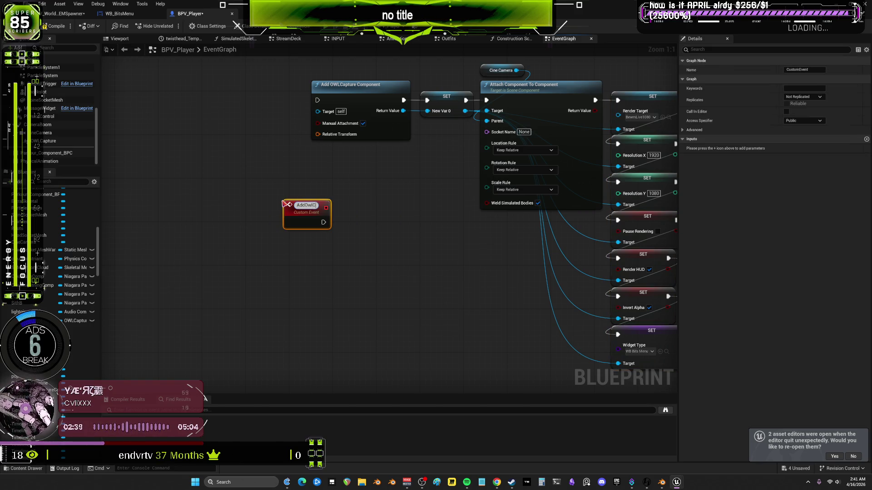
text(o)
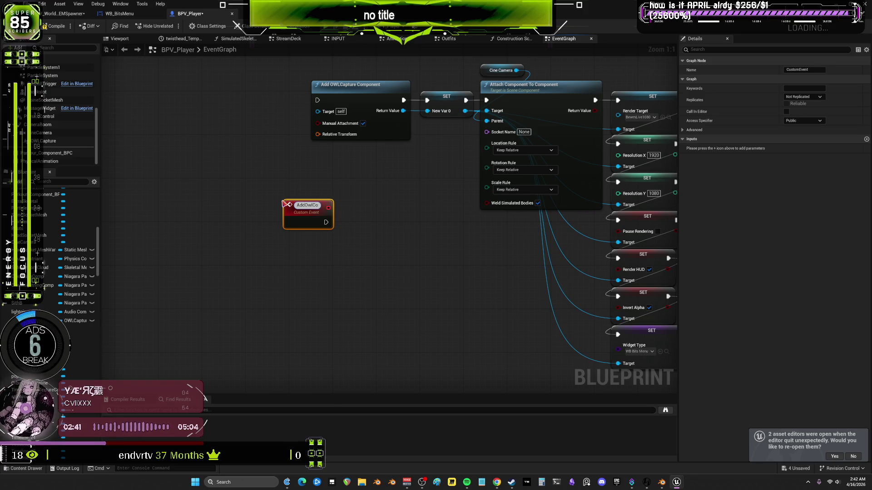
text(mponent)
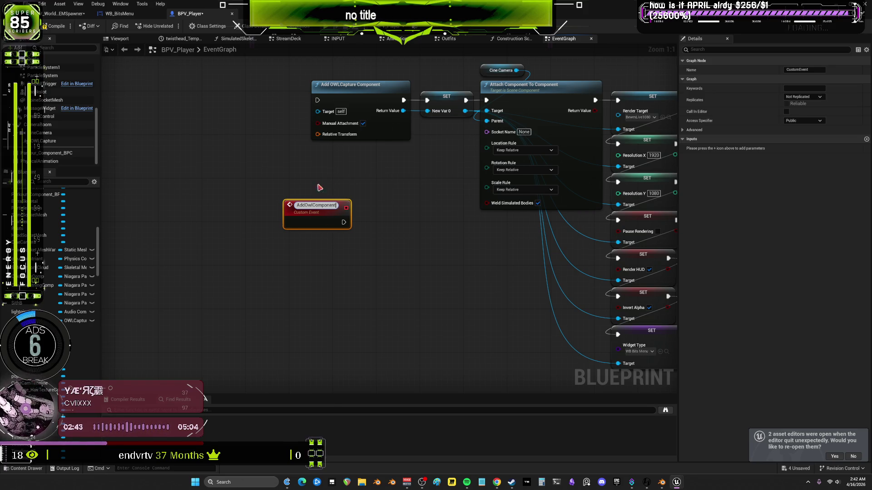
mouse_move(307, 225)
mouse_down()
mouse_move(263, 105)
mouse_move(257, 142)
mouse_up()
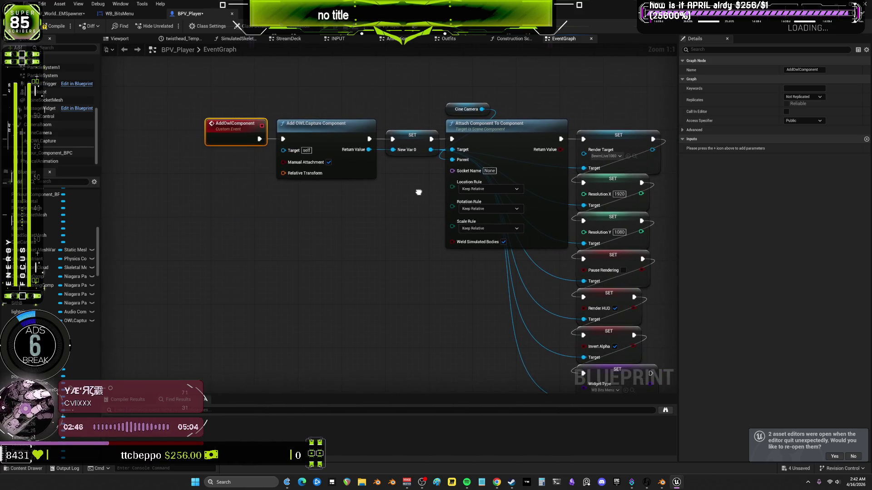
Rename the New Var 0 variable to OwlComponent in the Details panel
click(411, 145)
click(799, 69)
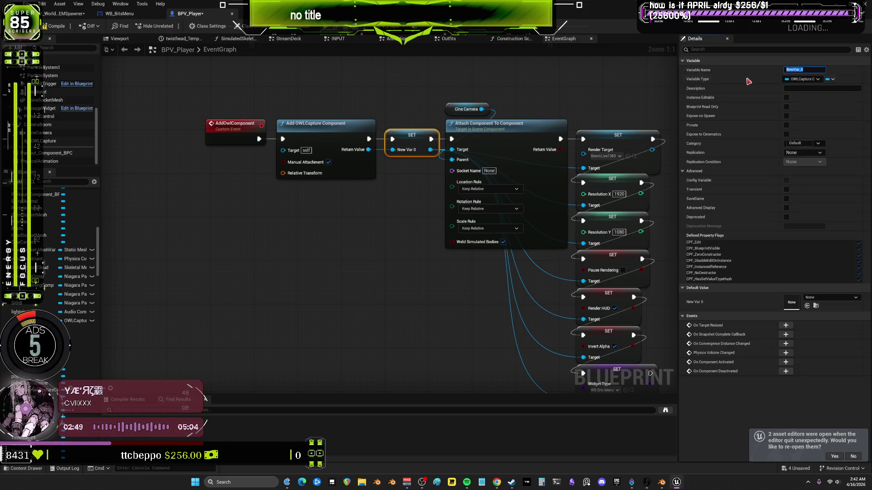
text(OwlComponent)
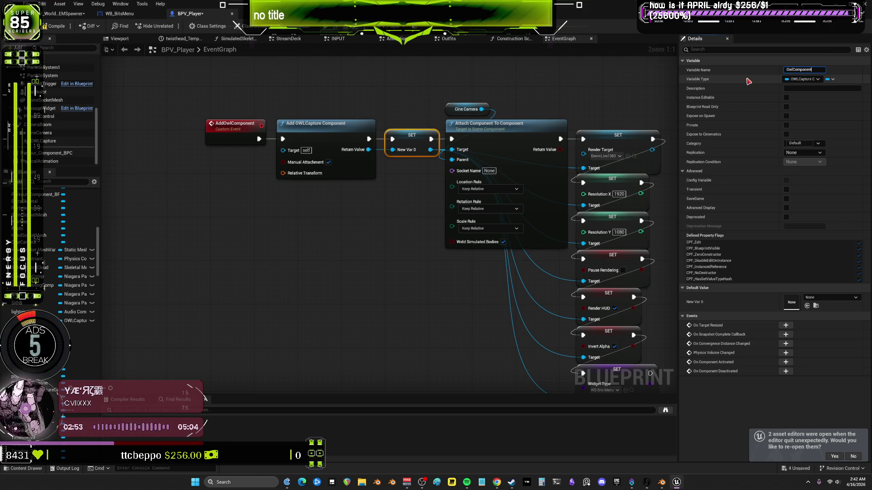
key(Return)
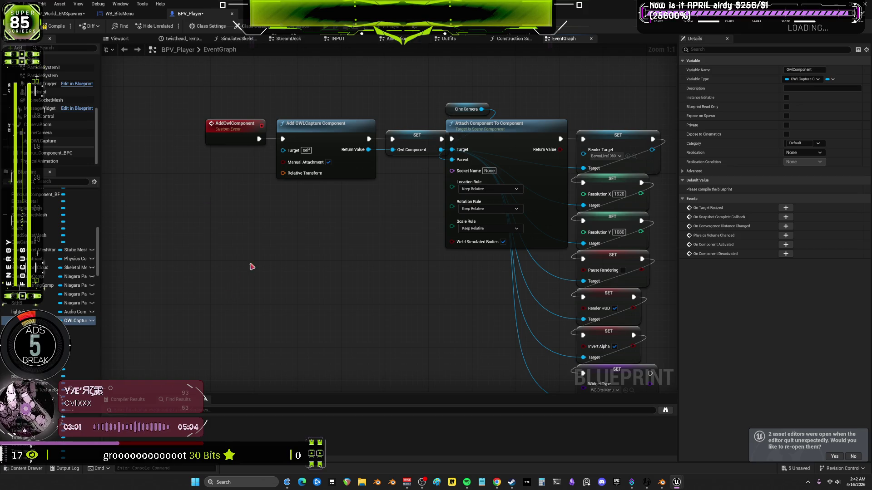
drag(262, 124, 267, 123)
Select the AddOwlComponent event, Cine Camera, Attach Component To Component and upper SET nodes
shift+click(325, 179)
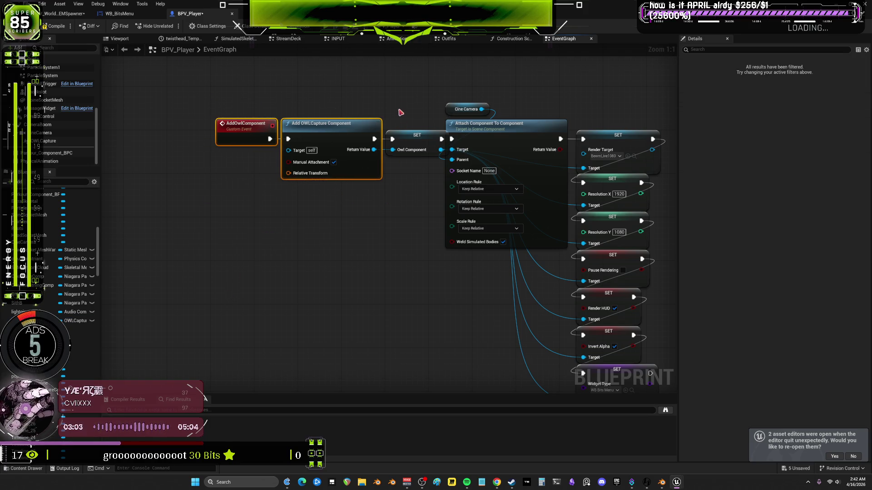
scroll(345, 159, down, 2)
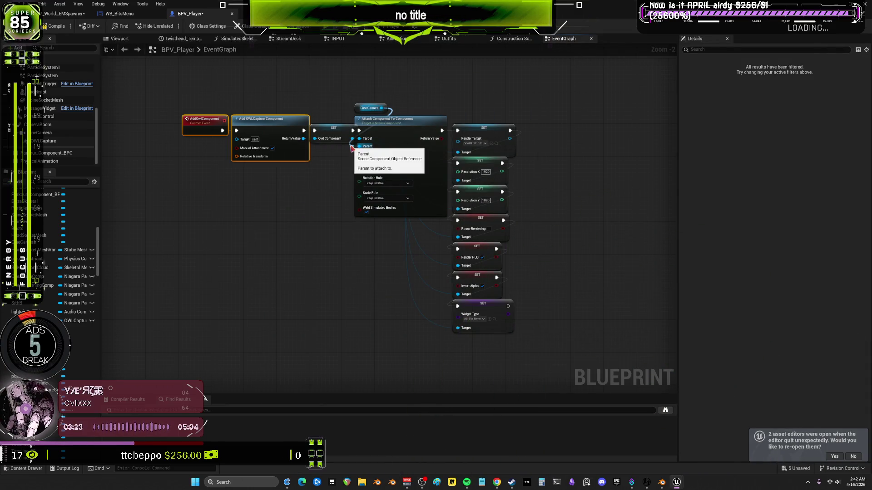
scroll(275, 195, up, 2)
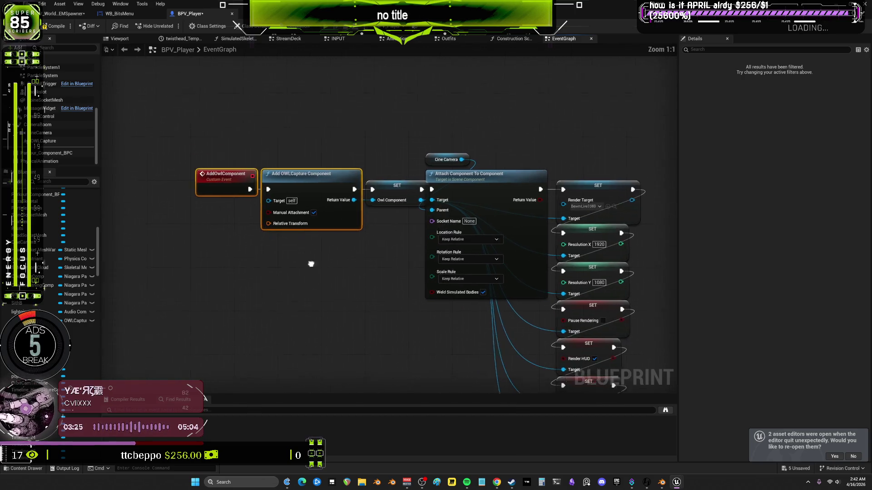
click(199, 175)
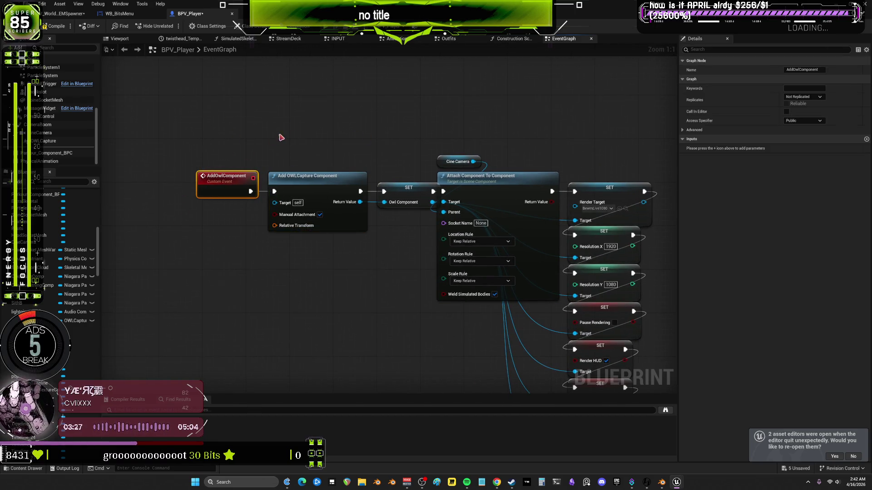
scroll(390, 94, down, 2)
drag(513, 353, 343, 101)
drag(275, 78, 317, 105)
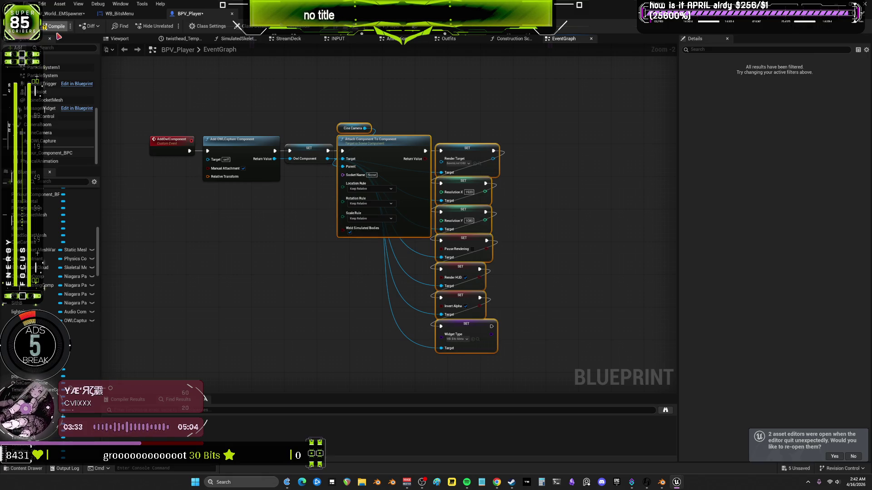
Add the Resolution, Pause Rendering, Render HUD, Invert Alpha and Widget Type SET nodes to the selection
scroll(399, 103, up, 2)
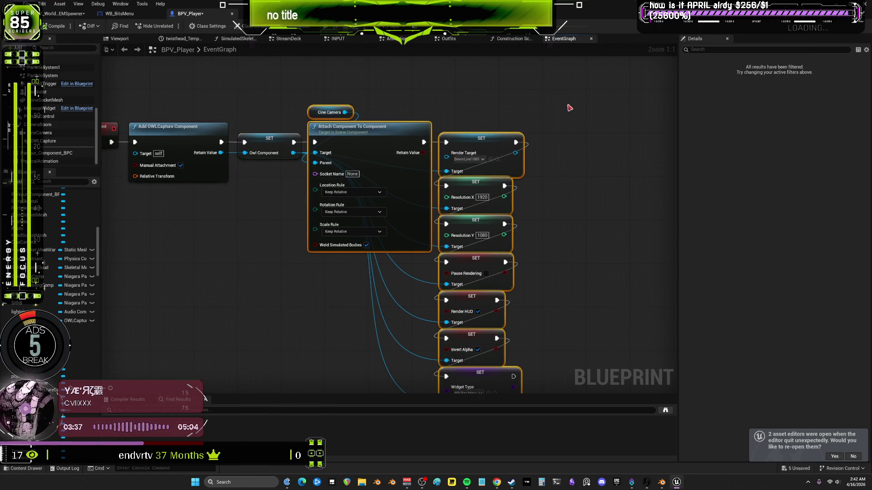
scroll(572, 137, down, 2)
click(481, 318)
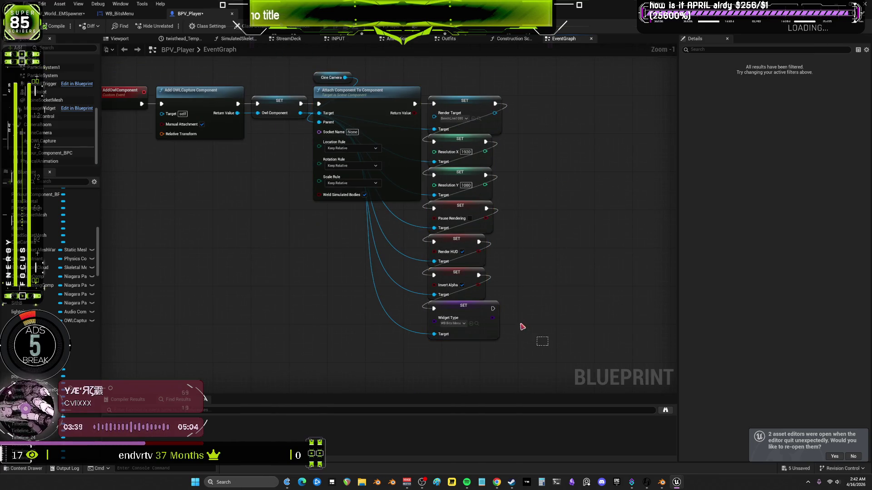
mouse_move(536, 328)
mouse_down()
mouse_move(506, 302)
mouse_move(462, 227)
mouse_move(476, 205)
mouse_move(475, 150)
mouse_up()
mouse_move(549, 150)
mouse_down()
mouse_move(477, 187)
mouse_move(495, 199)
mouse_up()
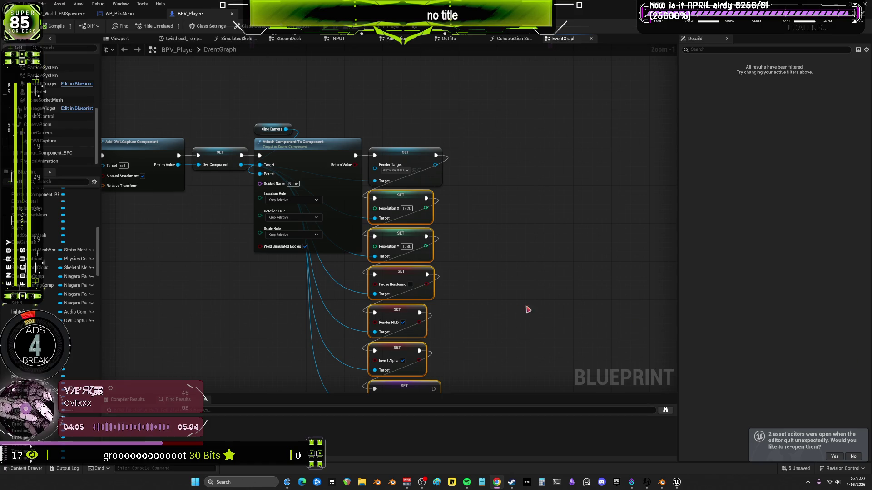
scroll(384, 261, up, 1)
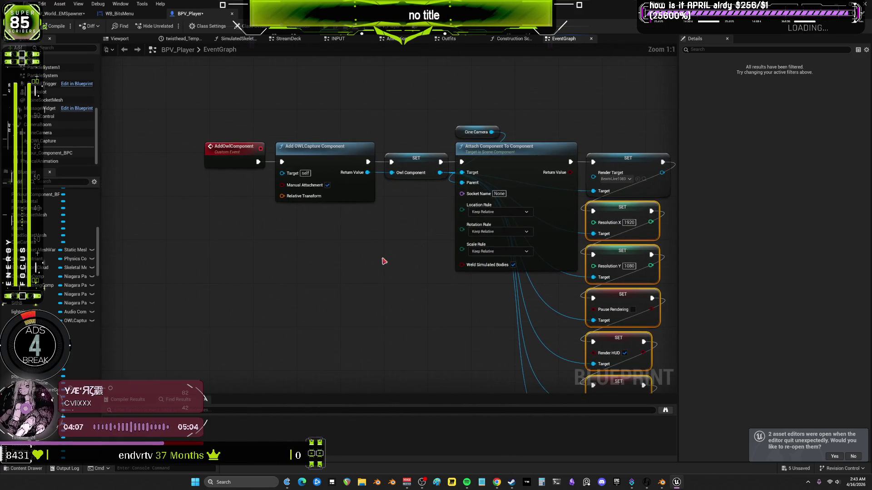
scroll(384, 262, down, 2)
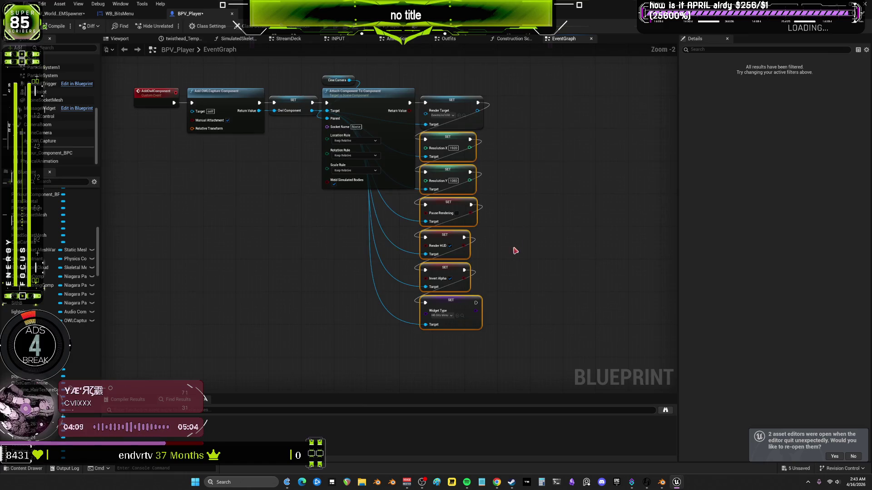
mouse_move(515, 250)
mouse_down()
mouse_move(506, 292)
mouse_move(338, 239)
mouse_up()
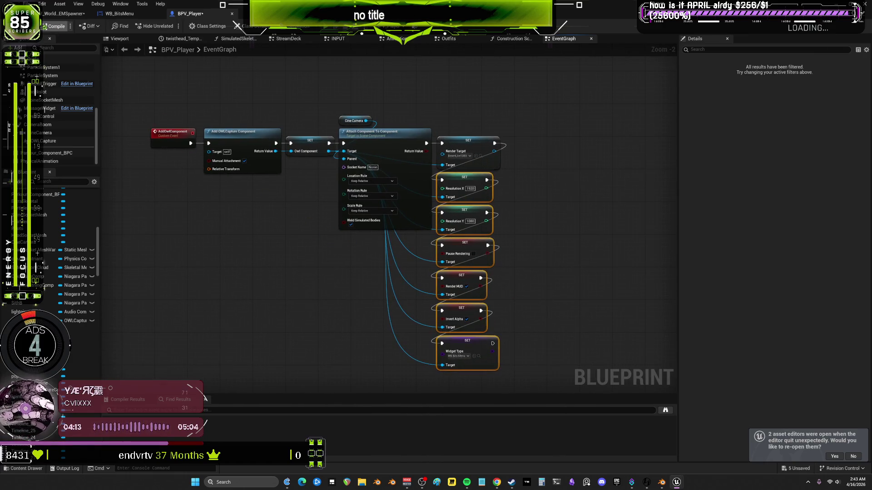
Save BPV_Player and restore down the maximized blueprint editor window
click(54, 26)
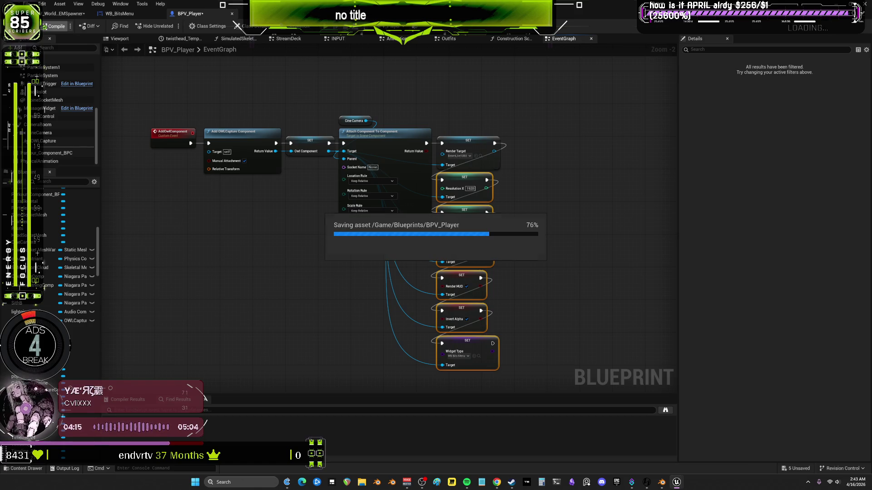
mouse_move(332, 109)
mouse_down()
mouse_move(319, 140)
mouse_move(362, 144)
mouse_up()
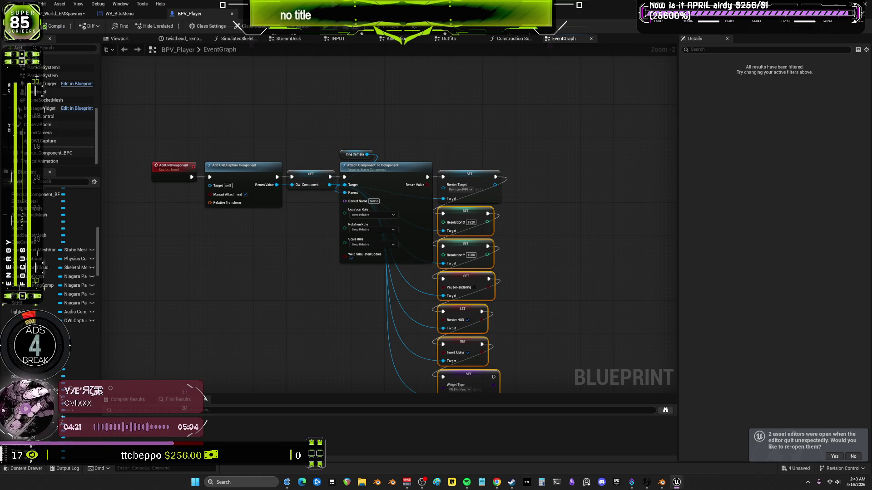
key(super+Down)
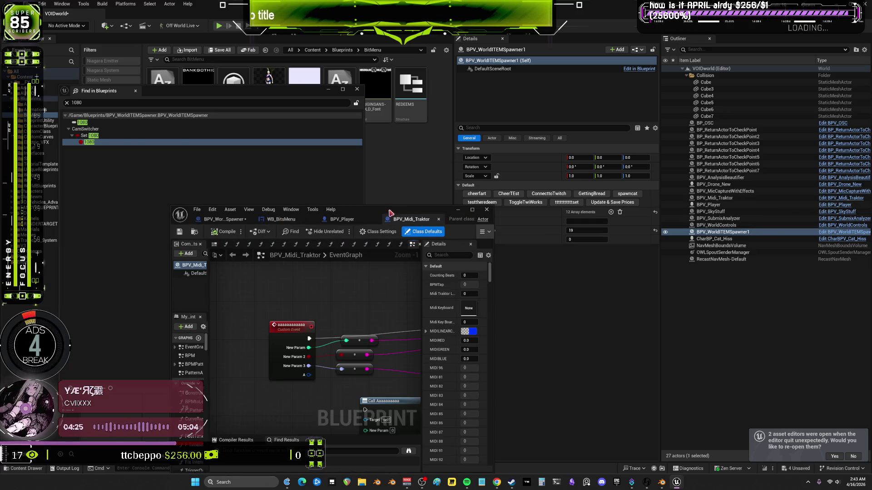
Maximize BPV_Midi_Traktor and browse its BEGIN PLAY, MIDI KEYBOARD, OnMIDIEvent and TRAKTOR SYNC sections
key(super+Up)
scroll(406, 210, down, 3)
drag(347, 234, 395, 113)
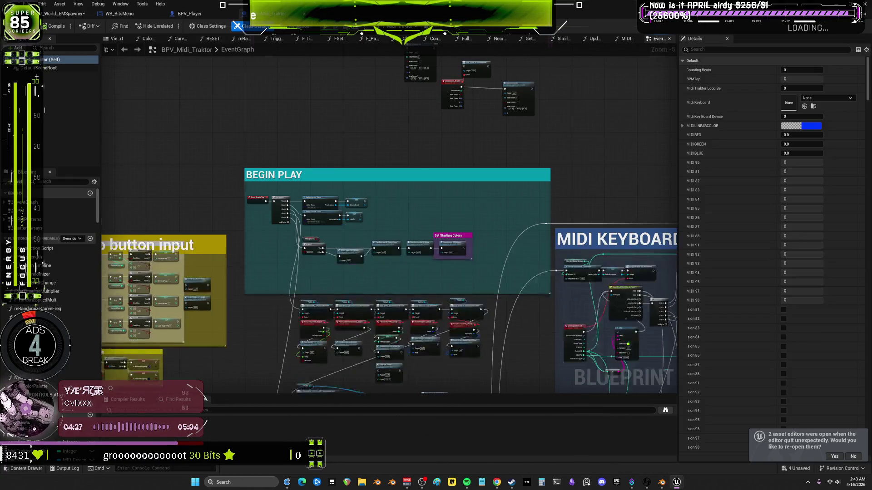
scroll(423, 200, down, 2)
mouse_move(455, 363)
mouse_down()
mouse_move(504, 218)
mouse_move(563, 127)
mouse_up()
scroll(620, 199, up, 6)
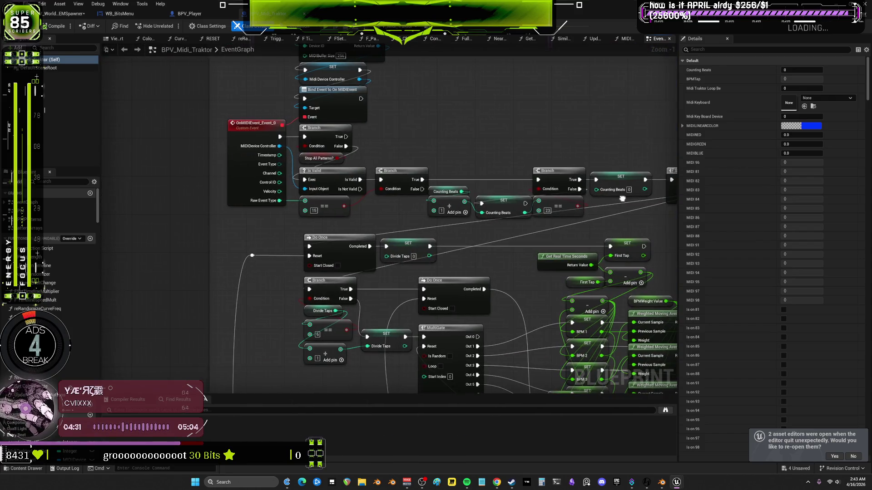
mouse_move(268, 76)
mouse_down()
mouse_move(261, 167)
mouse_move(281, 171)
mouse_up()
scroll(281, 170, up, 1)
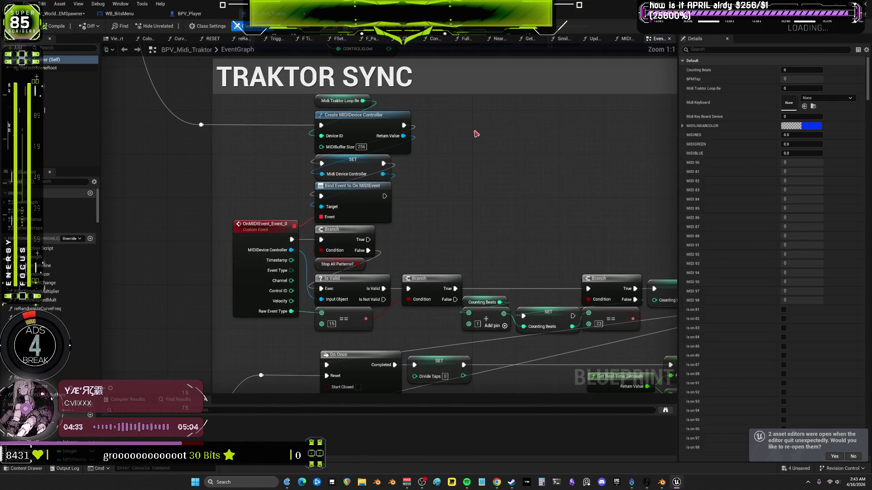
Select the MIDI device controller nodes and view the BPM nodes, then select BPV_MicCaptureWithEffects
mouse_move(471, 131)
mouse_down()
mouse_move(273, 100)
mouse_move(324, 100)
mouse_move(292, 97)
mouse_up()
drag(521, 255, 513, 211)
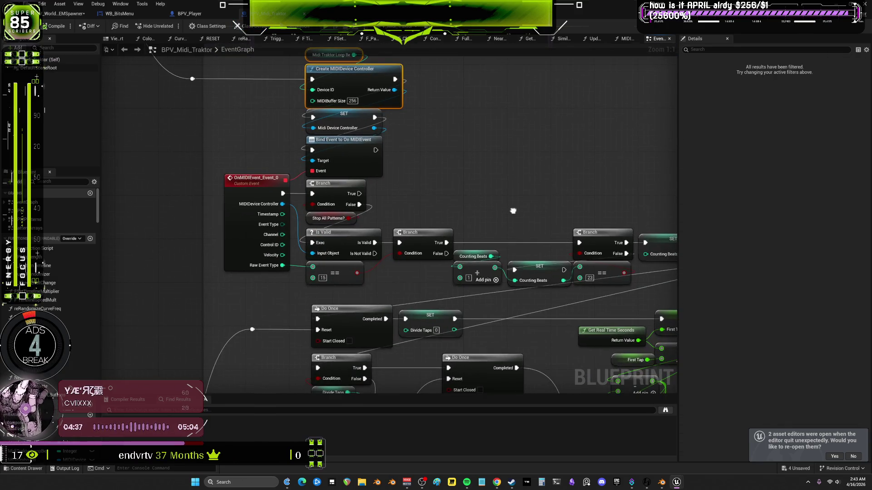
scroll(513, 210, down, 4)
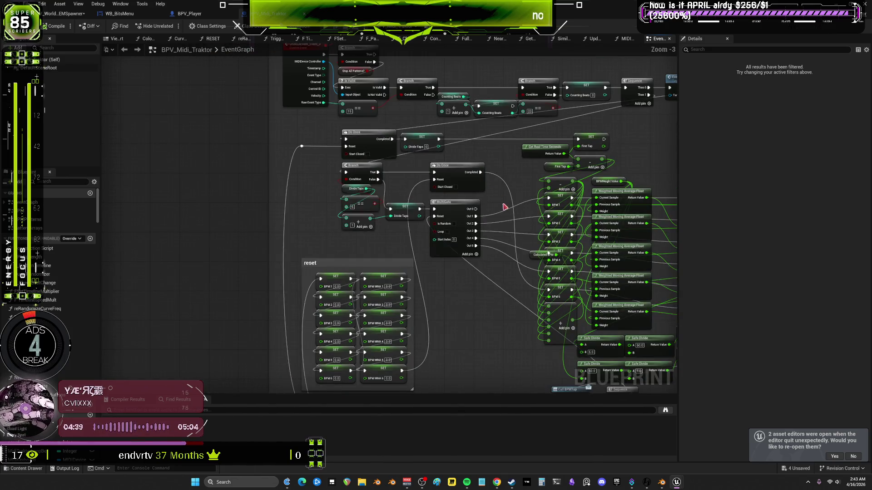
mouse_move(526, 109)
mouse_down()
mouse_move(482, 106)
mouse_move(387, 127)
mouse_move(422, 295)
mouse_move(388, 245)
mouse_move(386, 150)
mouse_move(386, 162)
mouse_up()
drag(423, 253, 434, 276)
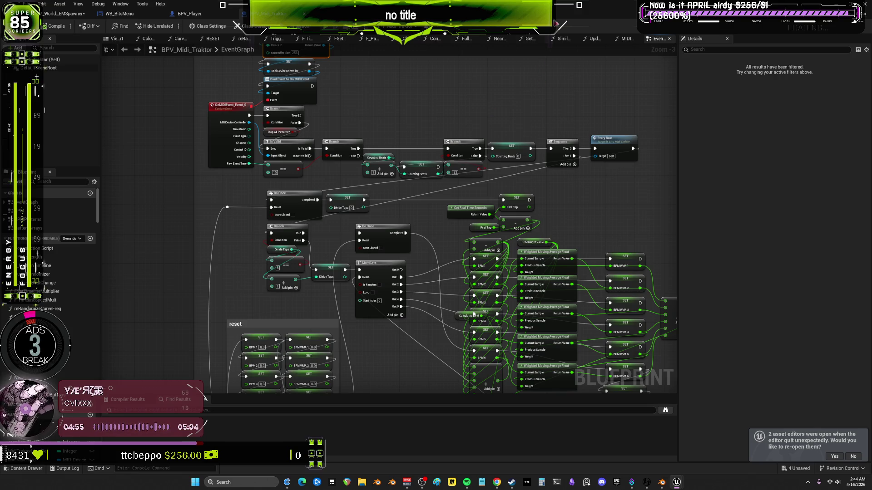
key(super+Down)
click(770, 191)
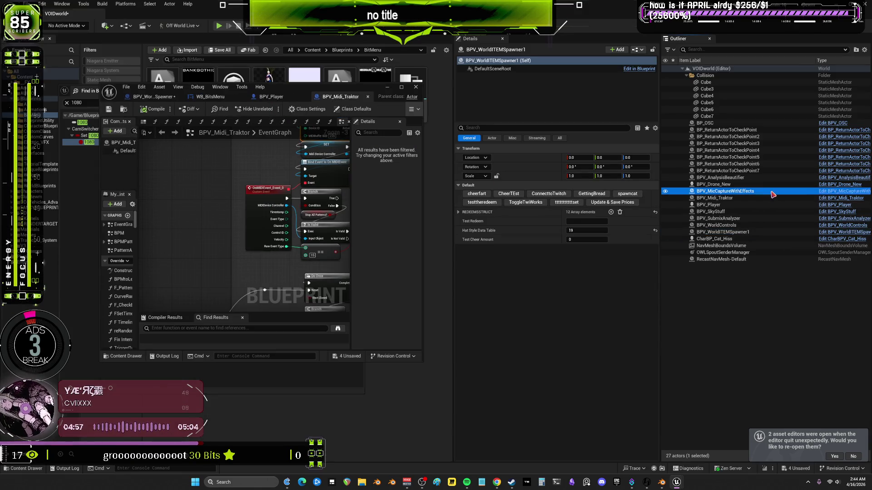
In BPV_AnalysisBeautifier's StoreMaxMagnitudes, wire SET Latest Magnitude's exec into SET Current Index
click(838, 178)
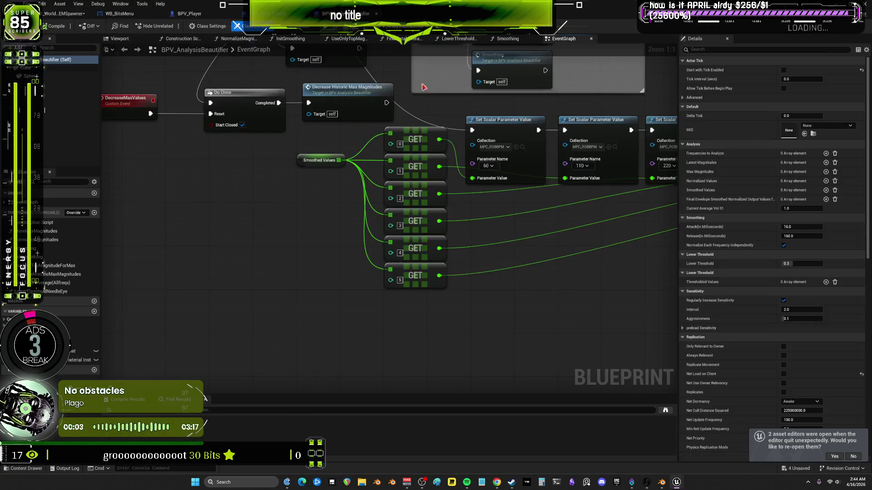
scroll(525, 208, up, 4)
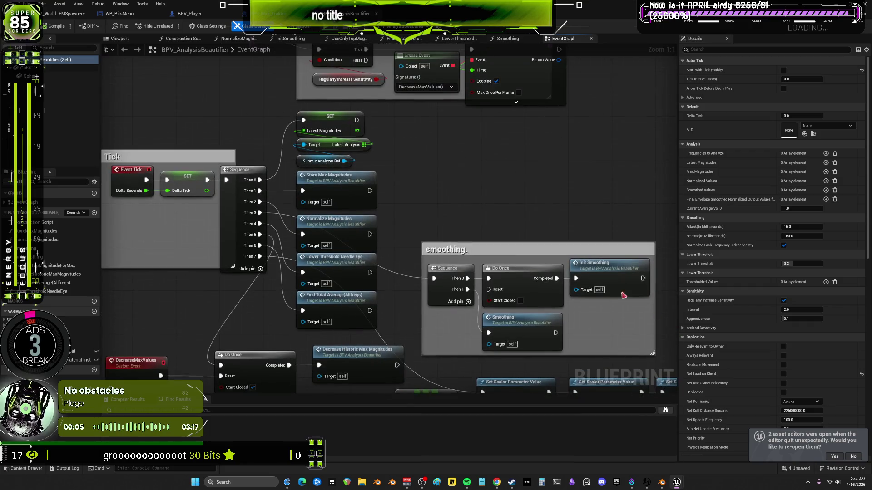
mouse_move(376, 165)
mouse_down()
mouse_move(397, 232)
mouse_move(378, 242)
mouse_move(490, 151)
mouse_move(514, 180)
mouse_up()
drag(506, 142, 447, 101)
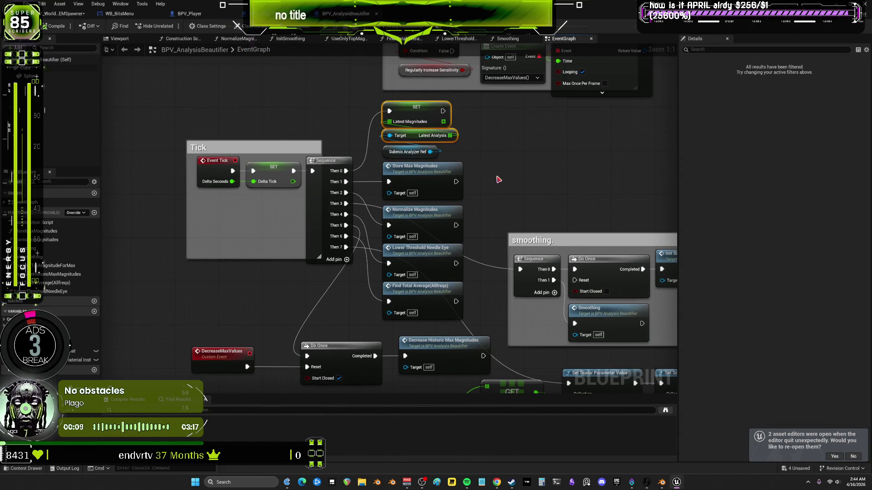
double_click(426, 176)
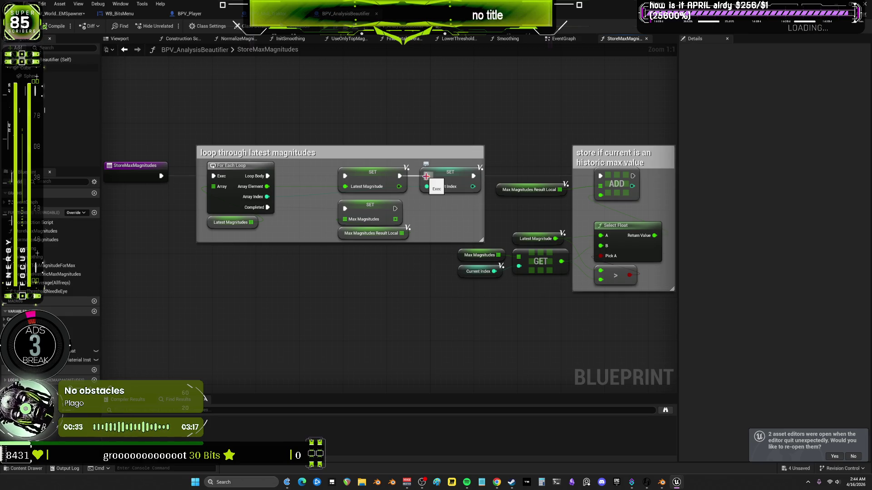
drag(426, 176, 426, 176)
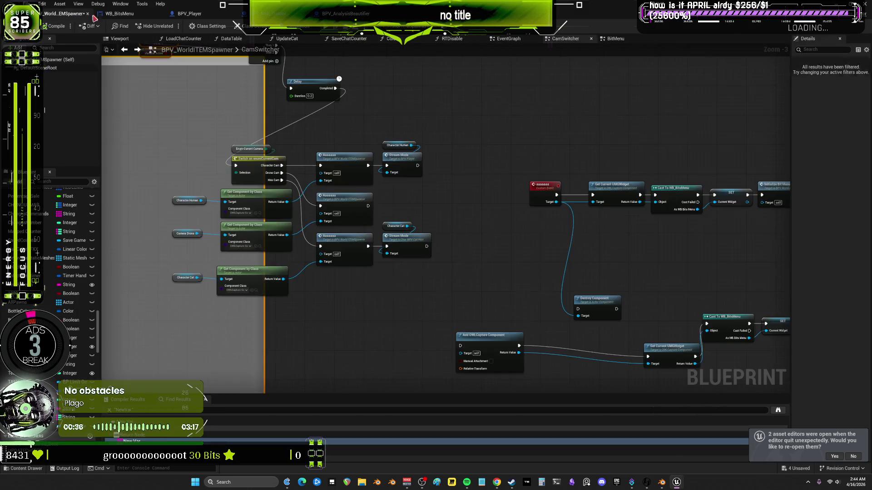
Close WB_BitsMenu, BPV_Midi_Traktor and the other extra tabs, leaving BPV_Player's EventGraph
click(119, 13)
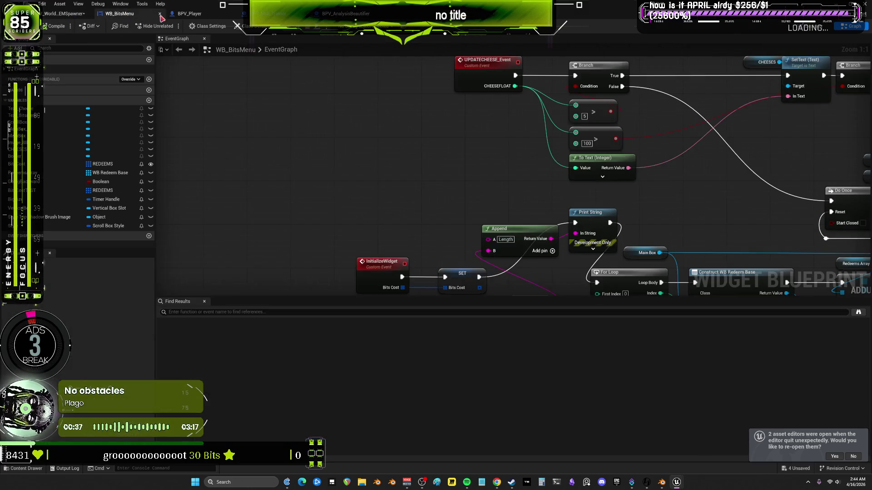
click(160, 14)
click(232, 14)
click(232, 14)
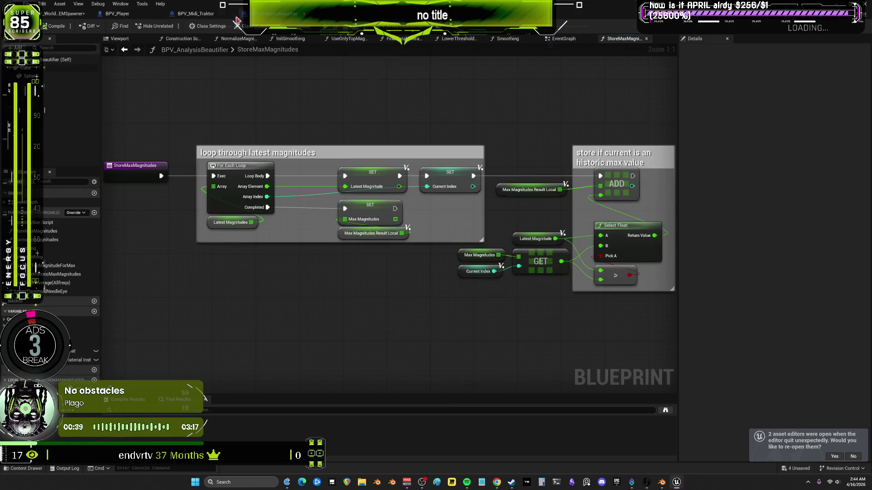
click(232, 14)
click(232, 15)
Return to BPV_Player's event graph and navigate to the capsule debug area
click(171, 14)
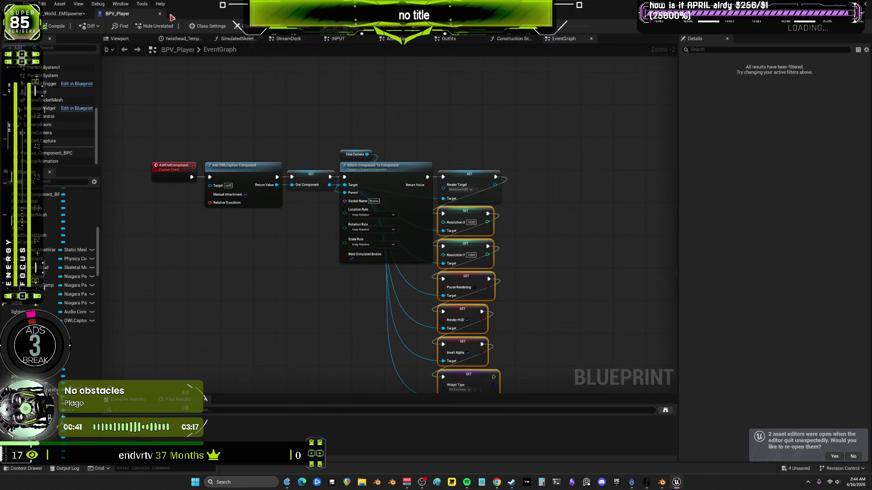
mouse_move(373, 195)
mouse_down()
mouse_move(408, 145)
mouse_move(449, 144)
mouse_move(412, 227)
mouse_move(416, 237)
mouse_move(432, 229)
mouse_move(428, 216)
mouse_up()
scroll(431, 218, up, 2)
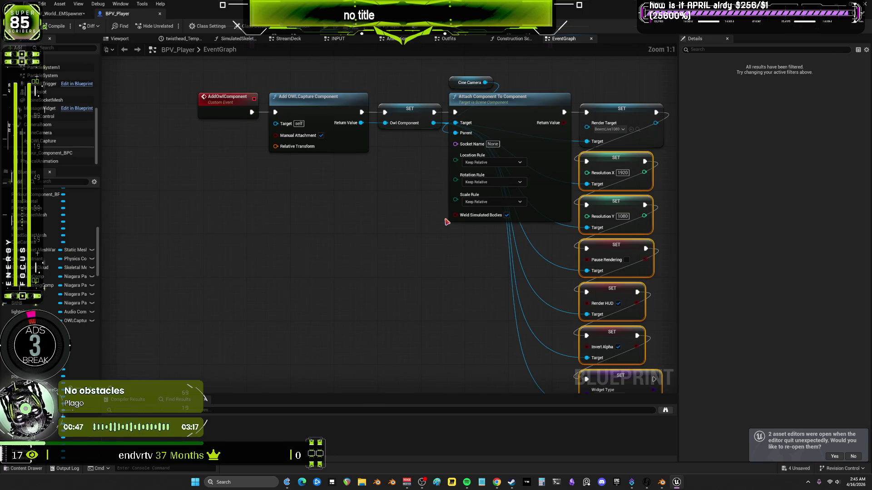
scroll(446, 220, down, 6)
scroll(449, 214, up, 2)
scroll(412, 197, down, 3)
drag(579, 259, 443, 167)
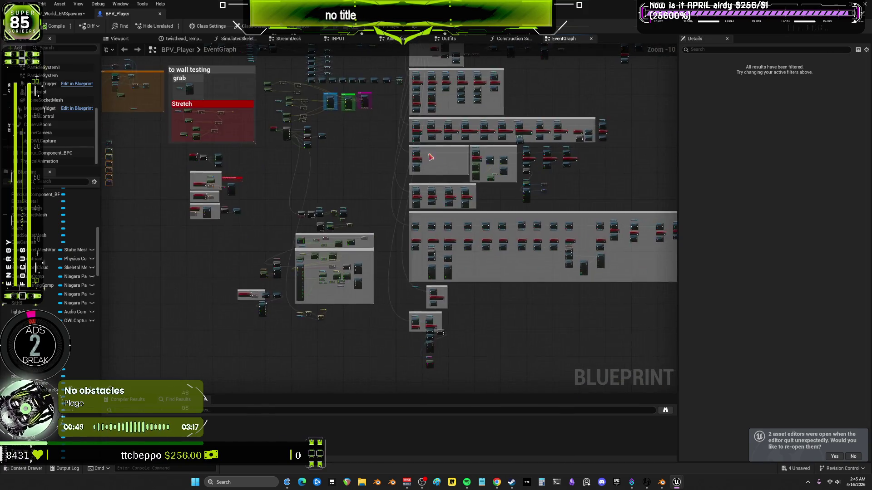
scroll(443, 166, up, 4)
scroll(389, 181, up, 3)
drag(389, 181, 502, 189)
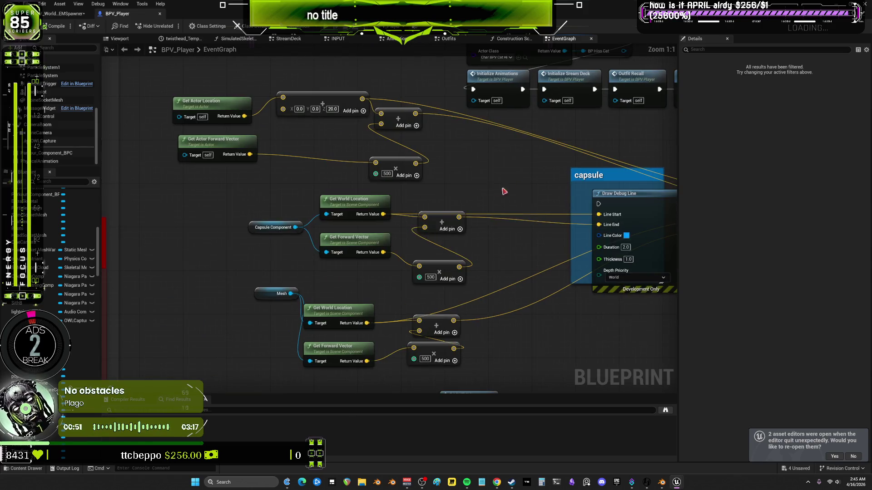
scroll(529, 200, down, 6)
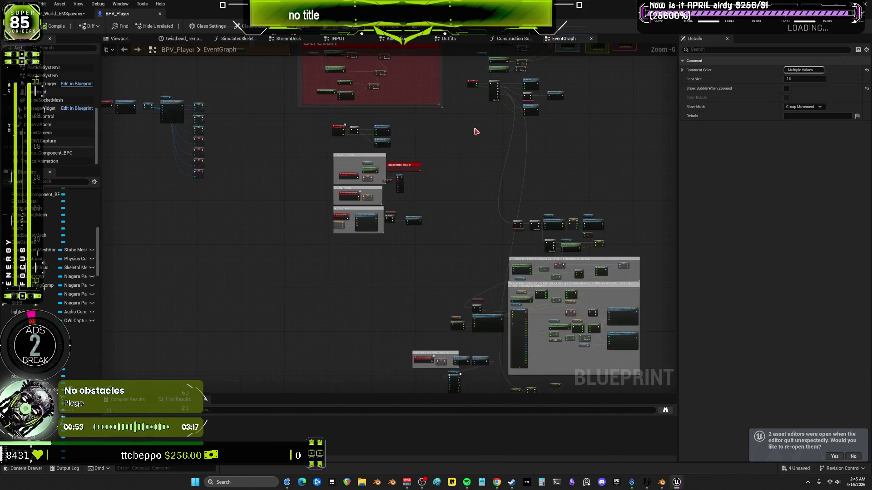
scroll(336, 178, up, 2)
scroll(359, 170, up, 4)
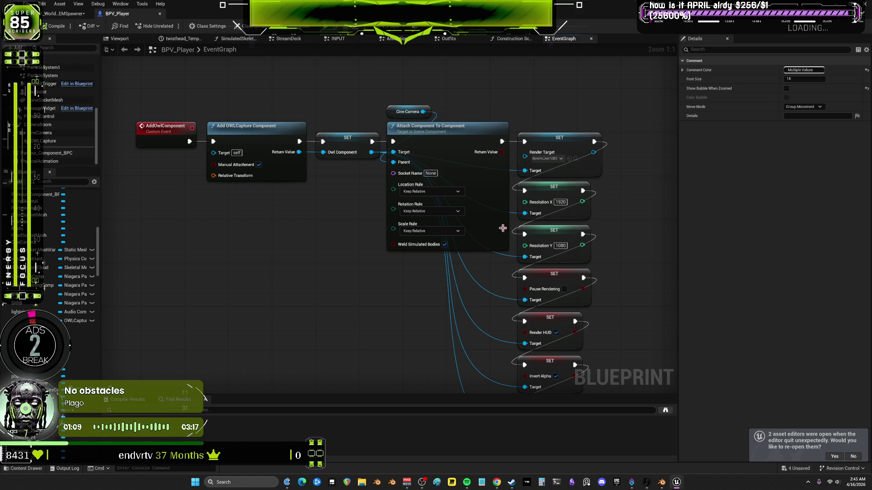
Move the four SET nodes up and right to form a second column beside Widget Type
drag(579, 231, 507, 154)
mouse_move(565, 333)
mouse_down()
mouse_move(504, 200)
mouse_move(480, 267)
mouse_move(572, 159)
mouse_move(536, 131)
mouse_move(546, 131)
mouse_up()
click(572, 100)
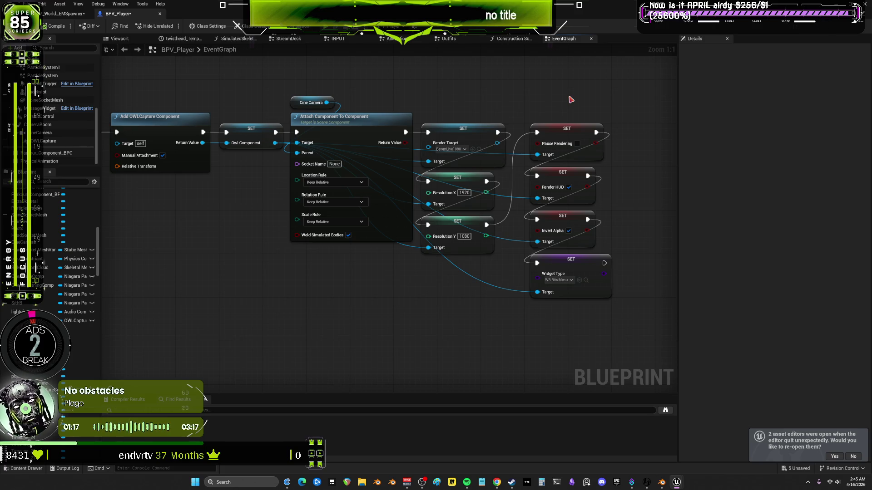
Bring the AddOwlComponent event back into view, then switch to the spawner's CamSwitcher graph
mouse_move(371, 222)
mouse_down()
mouse_move(444, 262)
mouse_move(440, 225)
mouse_up()
scroll(545, 215, down, 1)
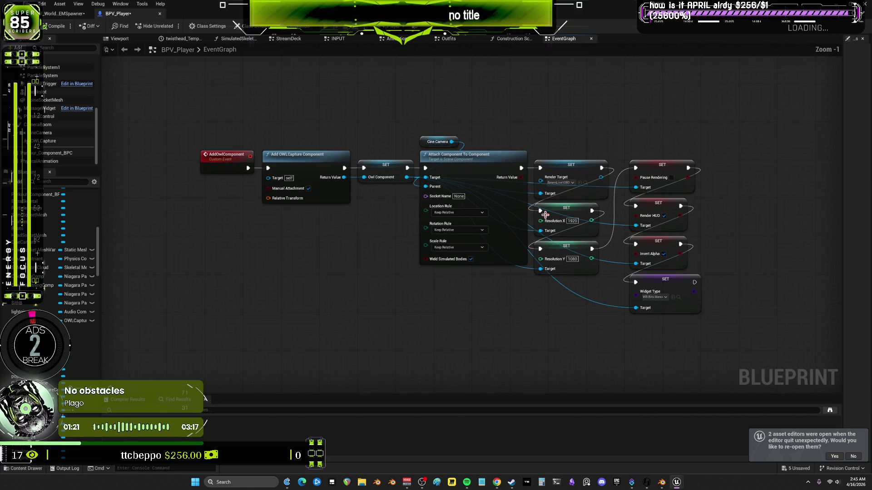
click(63, 13)
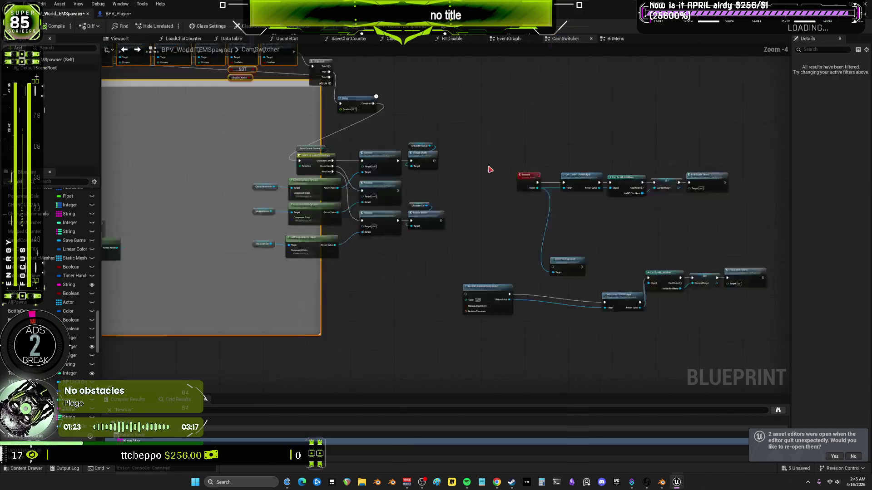
Shift the two rows of Branch and SET nodes in CamSwitcher up and to the right
scroll(489, 169, up, 5)
scroll(522, 196, down, 4)
scroll(478, 207, up, 3)
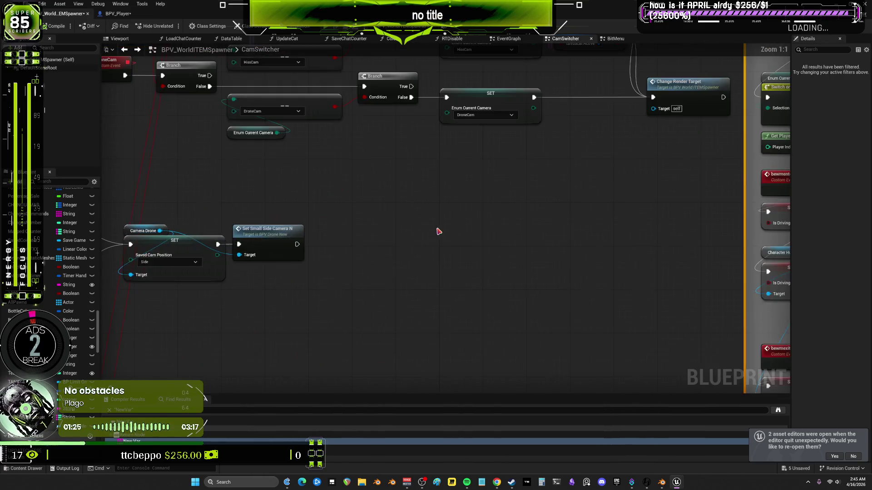
scroll(438, 232, down, 5)
scroll(539, 241, up, 2)
drag(539, 185, 267, 422)
scroll(341, 196, up, 1)
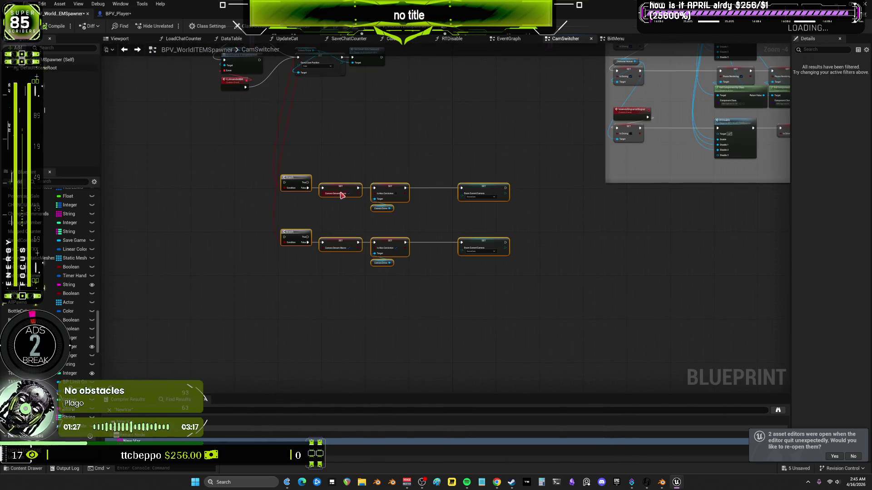
scroll(342, 195, up, 2)
scroll(324, 284, down, 1)
drag(290, 274, 351, 171)
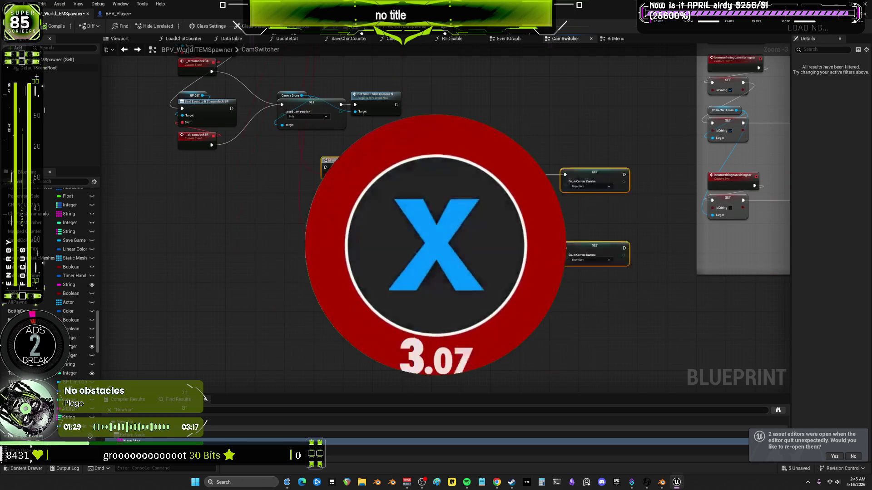
Go back to BPV_Player's EventGraph
scroll(436, 245, down, 2)
scroll(436, 245, up, 2)
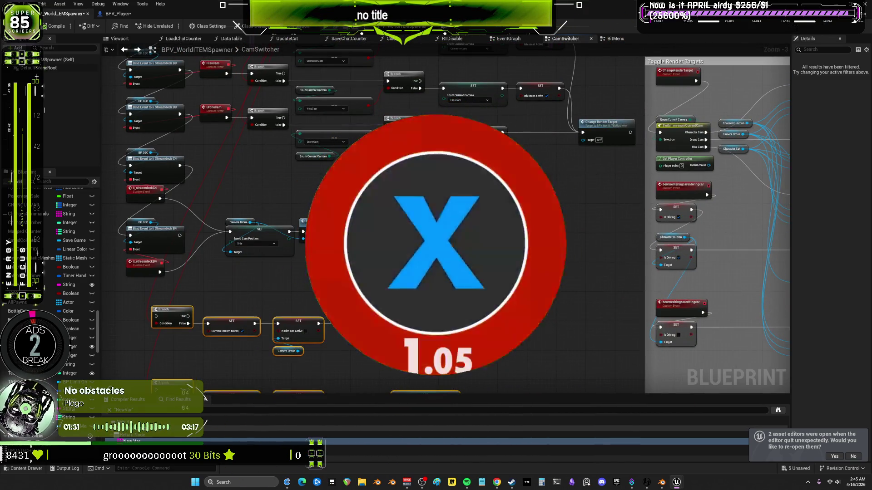
click(118, 14)
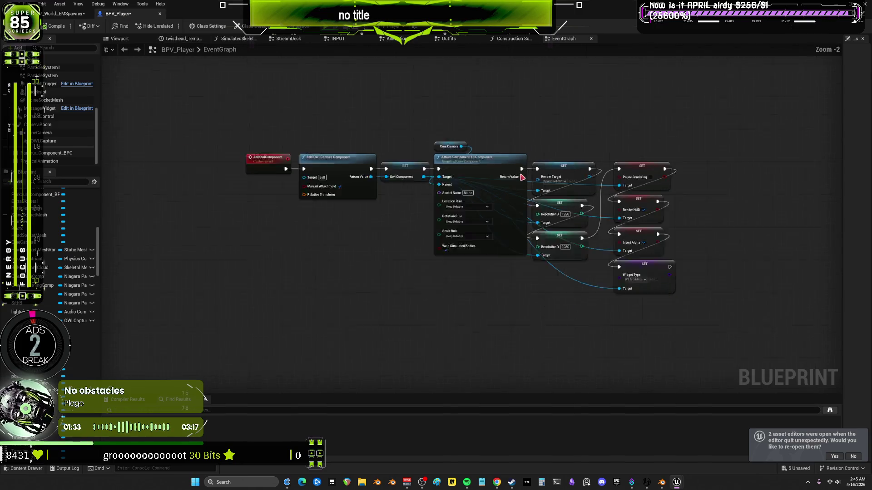
Nudge the SET node columns and the middle three SET nodes right with the arrow keys
scroll(522, 177, up, 2)
drag(545, 146, 437, 107)
mouse_move(517, 116)
mouse_down()
mouse_move(531, 145)
mouse_move(520, 114)
mouse_move(500, 254)
mouse_move(558, 295)
mouse_move(572, 331)
mouse_up()
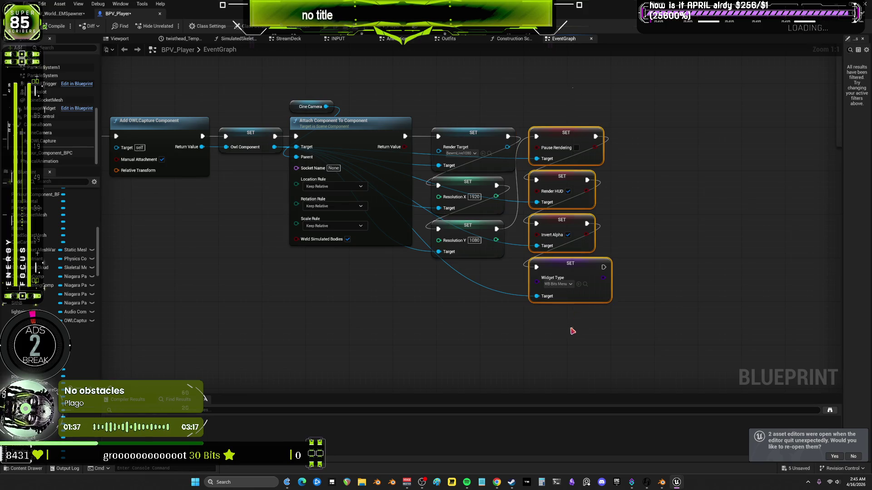
key(Right)
key(Right)
key(Right)
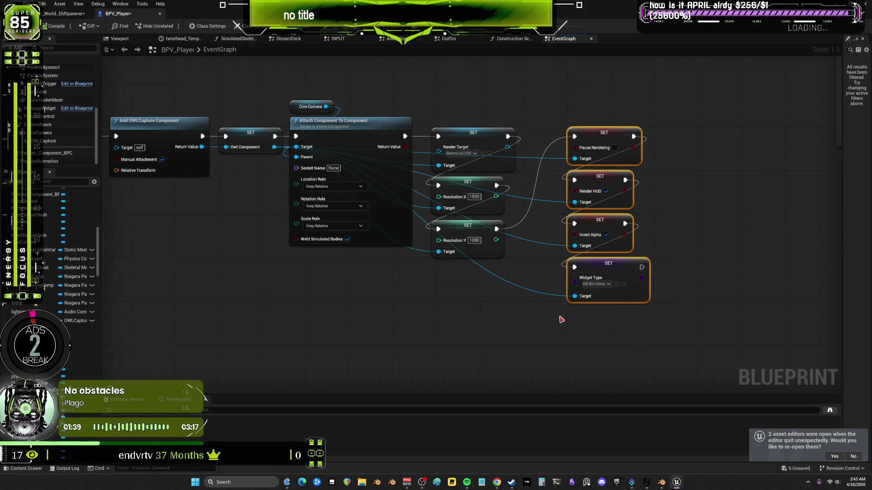
key(Right)
drag(500, 327, 479, 111)
key(Right)
key(Right)
key(Right)
click(564, 102)
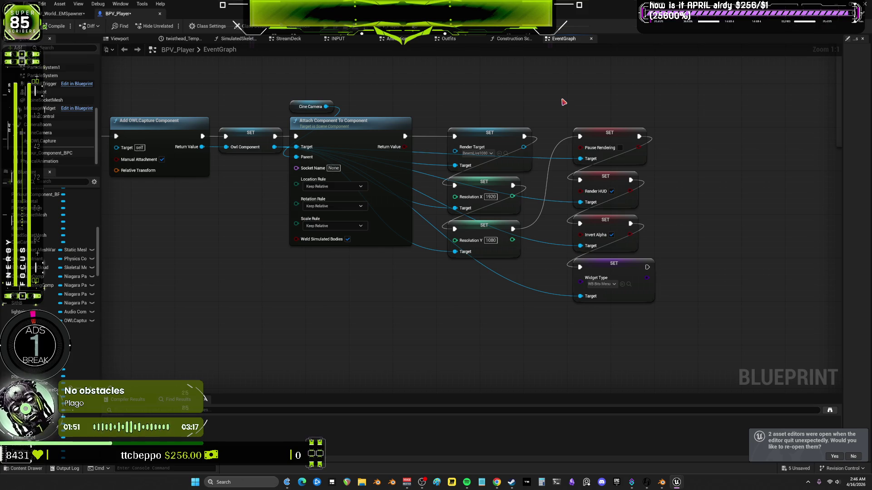
Drag the middle and right SET columns left, closer to Attach Component To Component
key(Home)
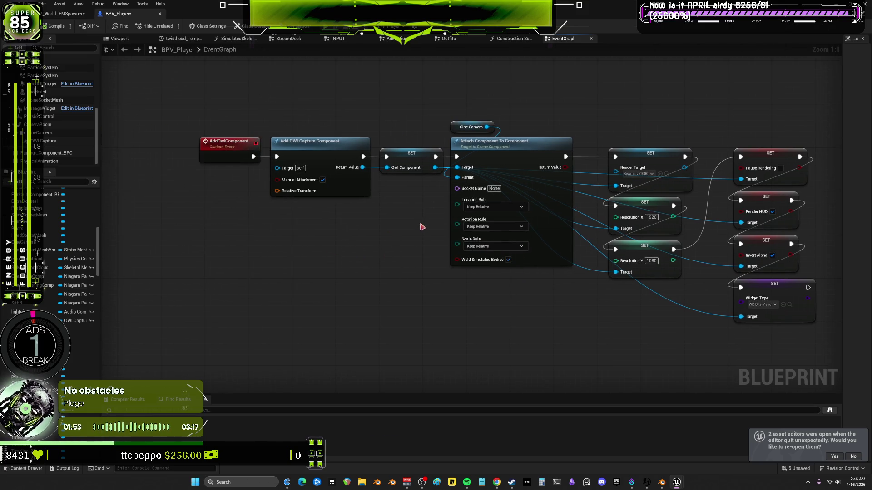
mouse_move(695, 279)
mouse_down()
mouse_move(606, 147)
mouse_move(619, 168)
mouse_up()
drag(818, 327, 726, 147)
drag(751, 177, 718, 177)
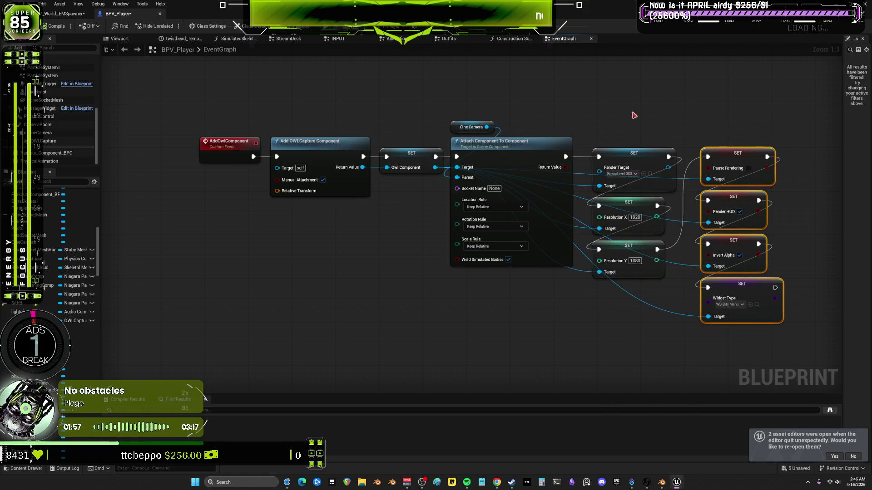
drag(681, 281, 590, 148)
drag(636, 168, 641, 168)
drag(790, 143, 695, 327)
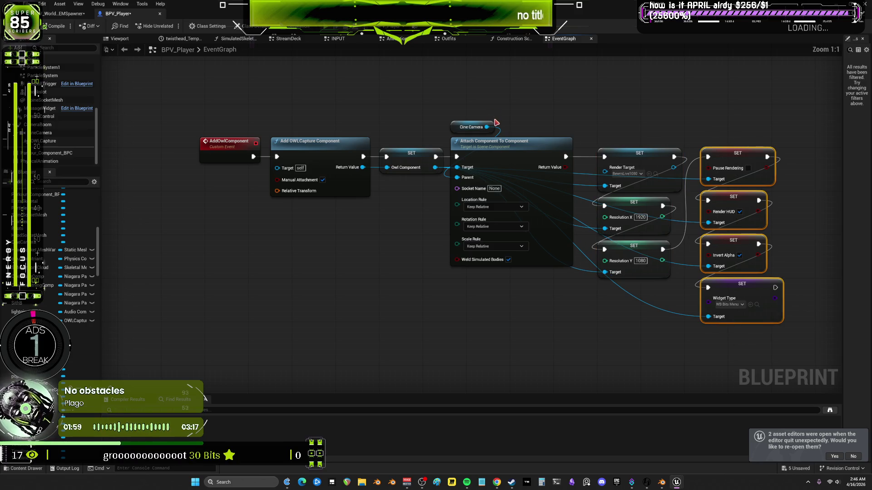
key(Home)
mouse_move(310, 116)
mouse_down()
mouse_move(480, 195)
mouse_move(512, 193)
mouse_move(528, 169)
mouse_move(319, 124)
mouse_move(634, 241)
mouse_move(571, 153)
mouse_move(512, 171)
mouse_move(599, 238)
mouse_up()
mouse_move(439, 259)
mouse_down()
mouse_move(411, 304)
mouse_move(379, 319)
mouse_up()
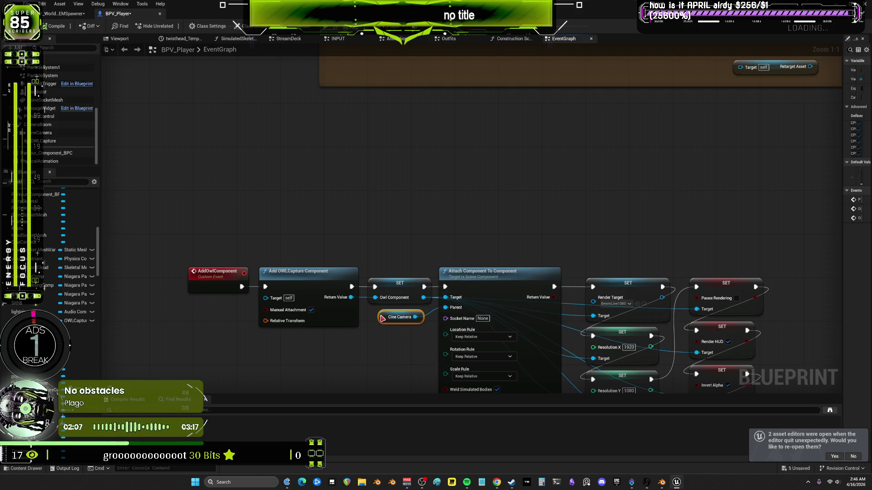
mouse_move(318, 126)
mouse_down()
mouse_move(472, 227)
mouse_move(478, 241)
mouse_move(462, 262)
mouse_up()
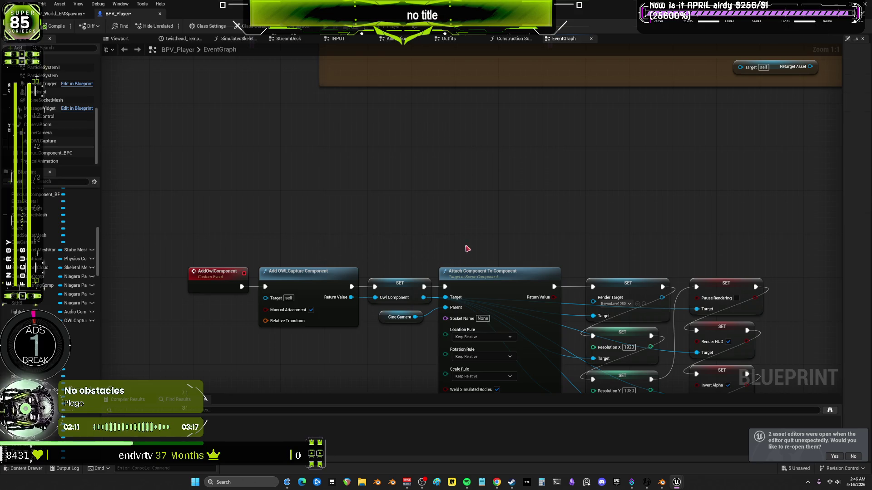
mouse_move(322, 110)
mouse_down()
mouse_move(356, 192)
mouse_move(484, 260)
mouse_move(370, 103)
mouse_move(307, 101)
mouse_move(308, 92)
mouse_move(341, 103)
mouse_up()
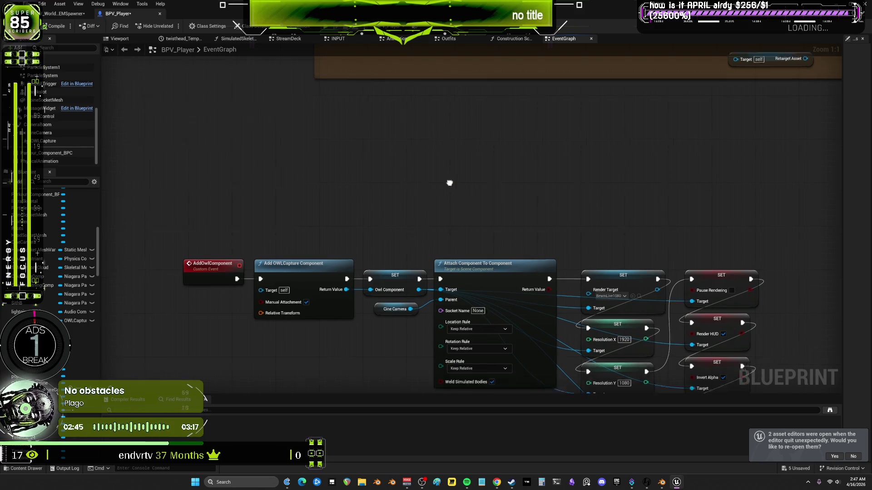
mouse_move(299, 133)
mouse_down()
mouse_move(527, 213)
mouse_move(733, 259)
mouse_move(686, 267)
mouse_up()
drag(493, 216, 413, 106)
scroll(413, 107, down, 5)
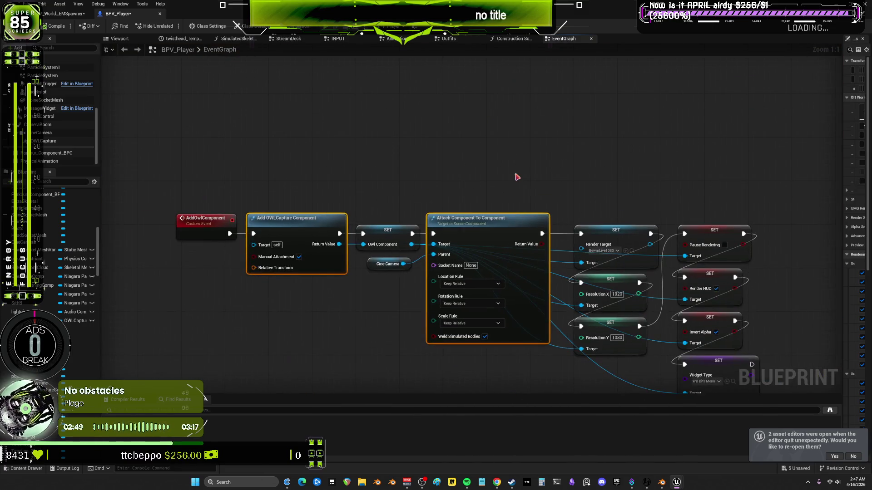
scroll(460, 211, up, 3)
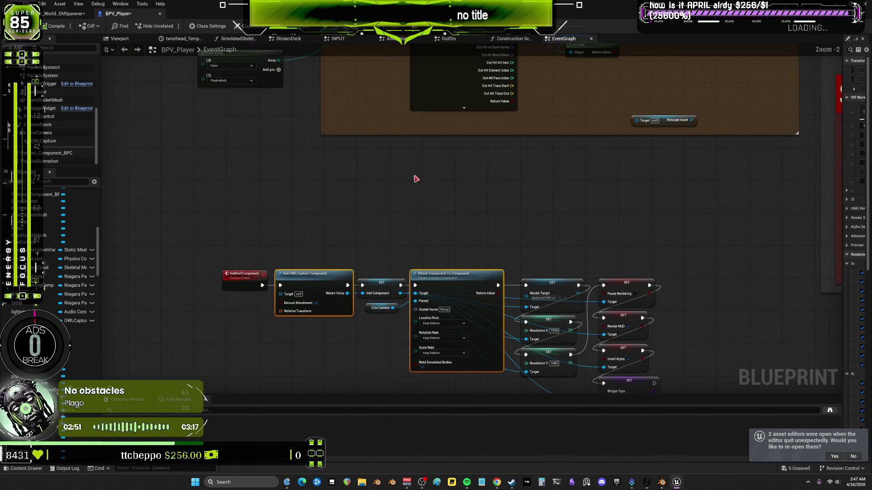
mouse_move(375, 156)
mouse_down()
mouse_move(443, 226)
mouse_move(475, 241)
mouse_move(372, 159)
mouse_move(481, 216)
mouse_move(480, 269)
mouse_move(375, 164)
mouse_move(476, 268)
mouse_move(468, 260)
mouse_move(468, 269)
mouse_up()
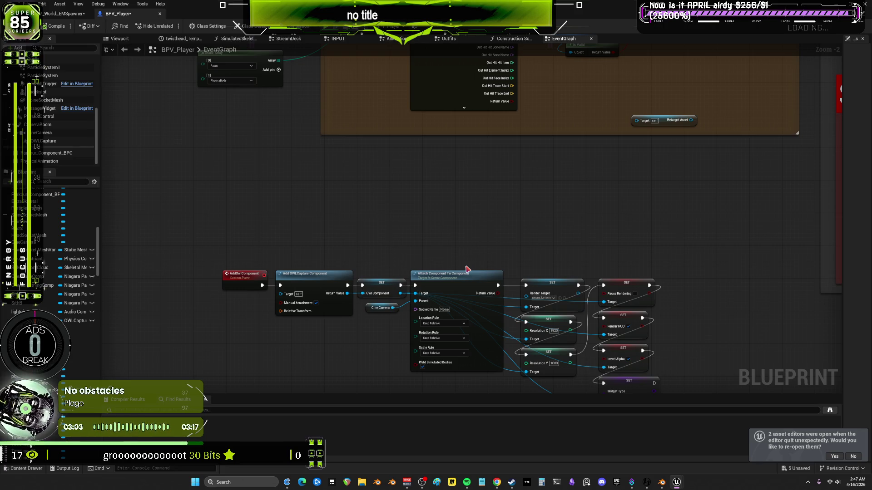
scroll(397, 236, down, 4)
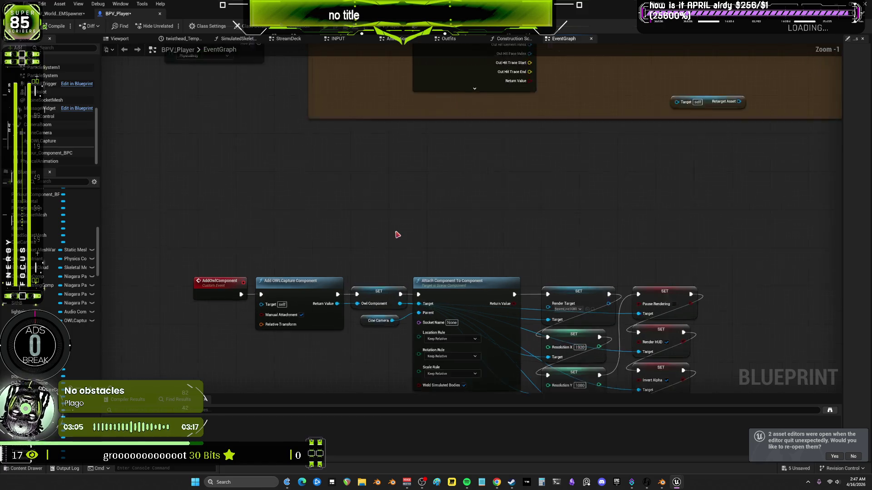
scroll(472, 268, up, 5)
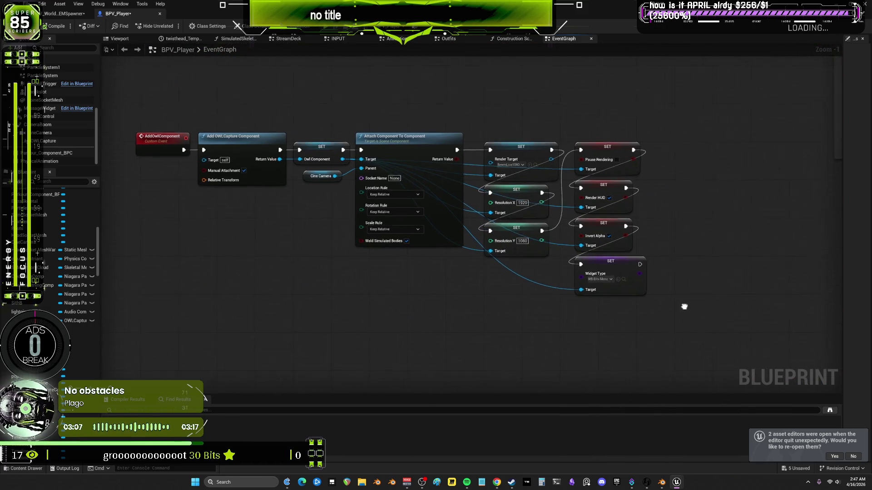
Move the whole AddOwlComponent chain up toward the comment box, then switch to the browser
mouse_move(679, 346)
mouse_down()
mouse_move(234, 146)
mouse_move(167, 153)
mouse_up()
scroll(284, 251, down, 3)
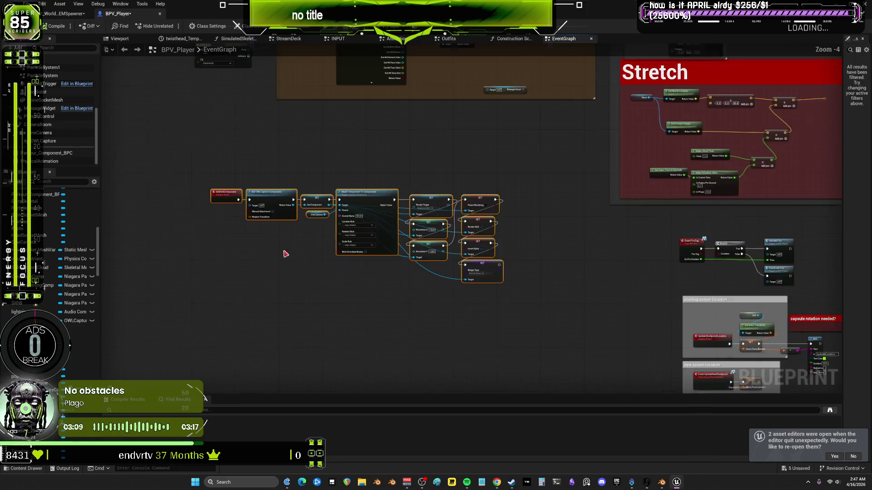
mouse_move(323, 282)
mouse_down()
mouse_move(324, 237)
mouse_move(289, 241)
mouse_up()
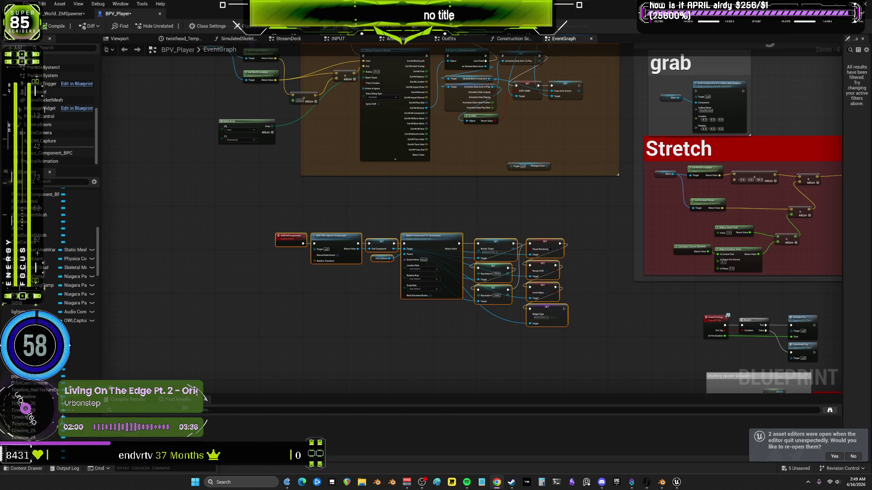
key(alt+Tab)
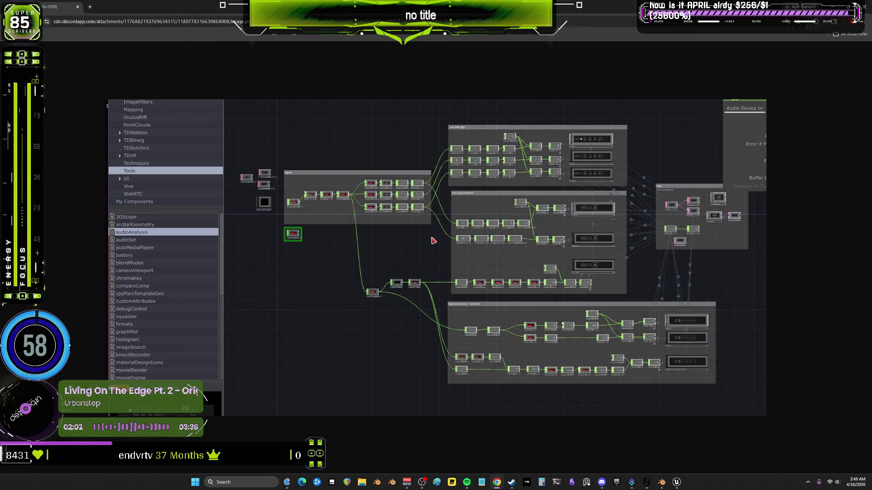
Zoom the TouchDesigner network image to 250% and pan to the Low Mid High and Kick Snare Rhythm groups
scroll(431, 241, up, 5)
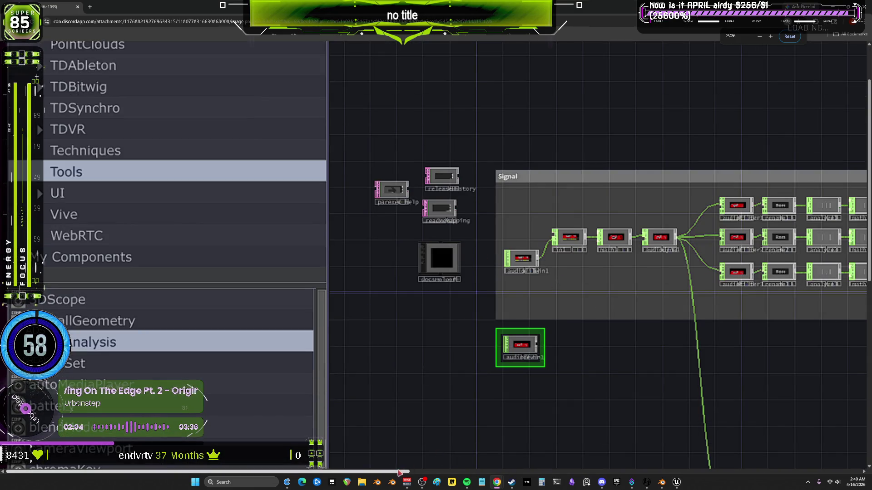
scroll(393, 277, right, 10)
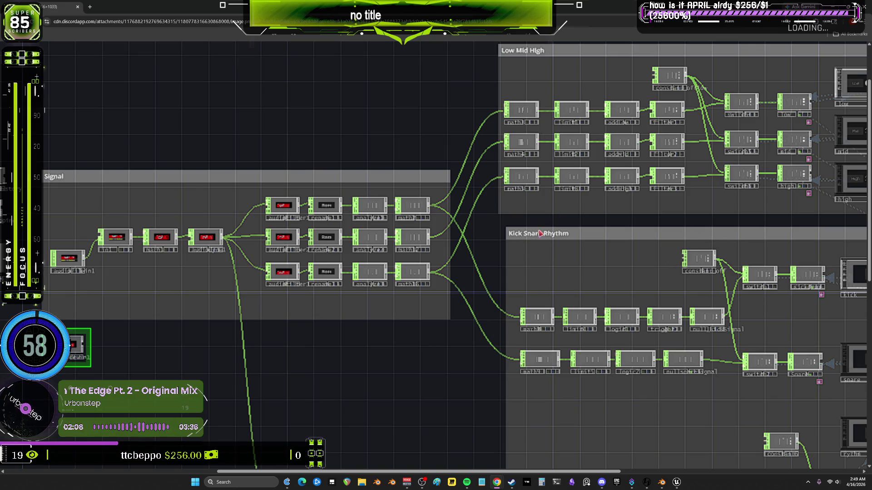
drag(497, 472, 530, 472)
scroll(471, 275, down, 3)
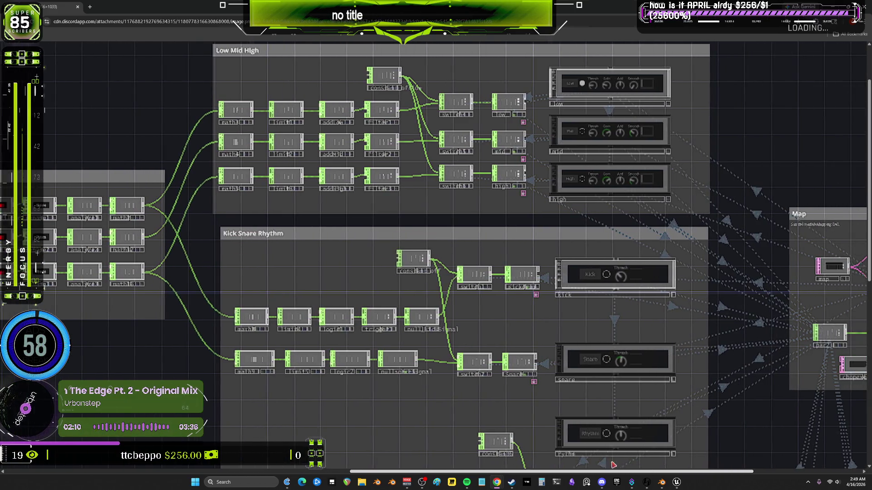
scroll(471, 274, up, 3)
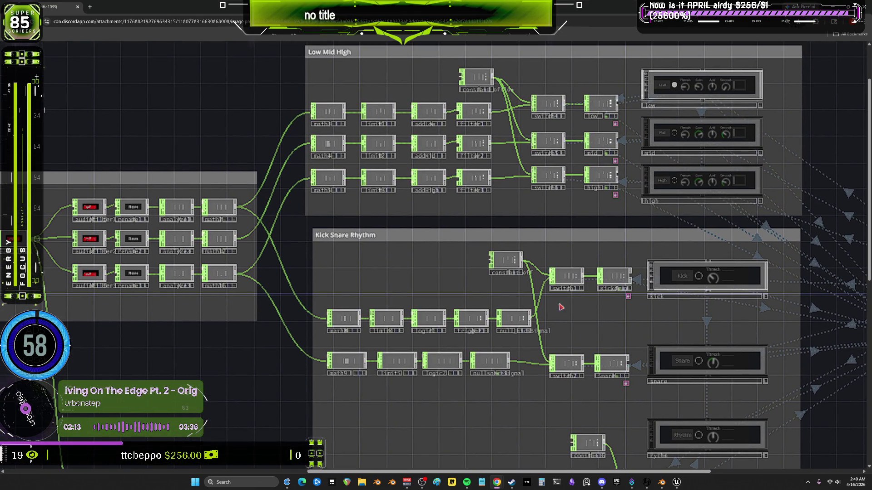
right_click(464, 204)
scroll(549, 319, down, 2)
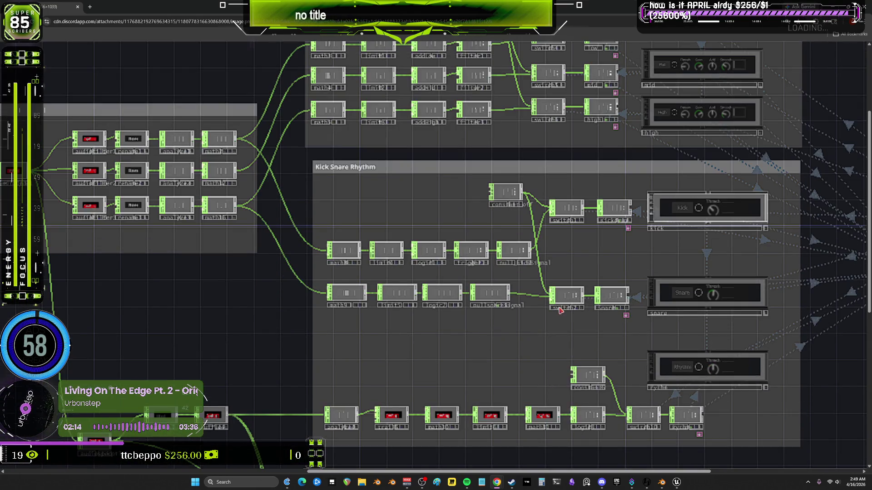
drag(532, 474, 591, 473)
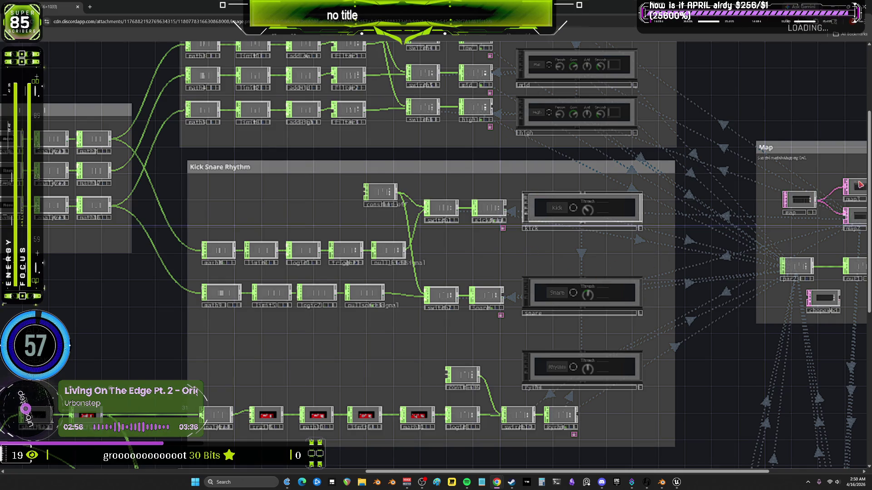
drag(865, 187, 866, 264)
Scroll further down through the audioAnalysis network image
scroll(865, 265, down, 5)
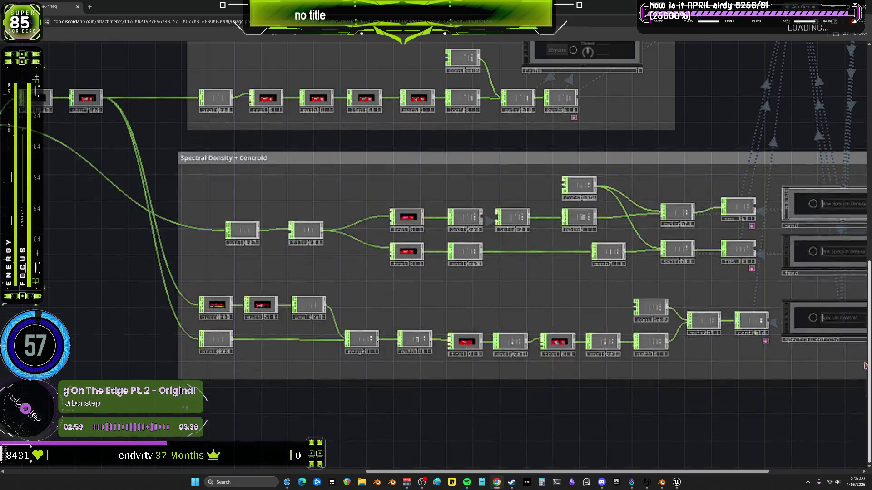
drag(865, 365, 866, 233)
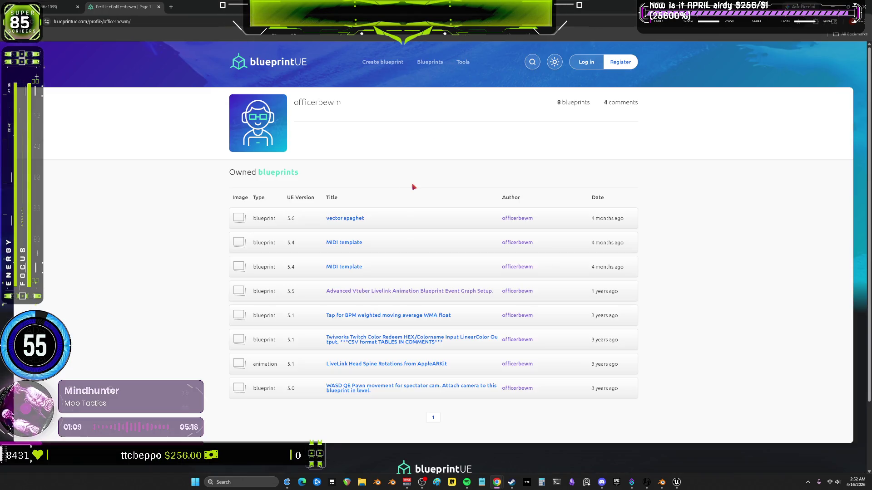
scroll(414, 217, down, 2)
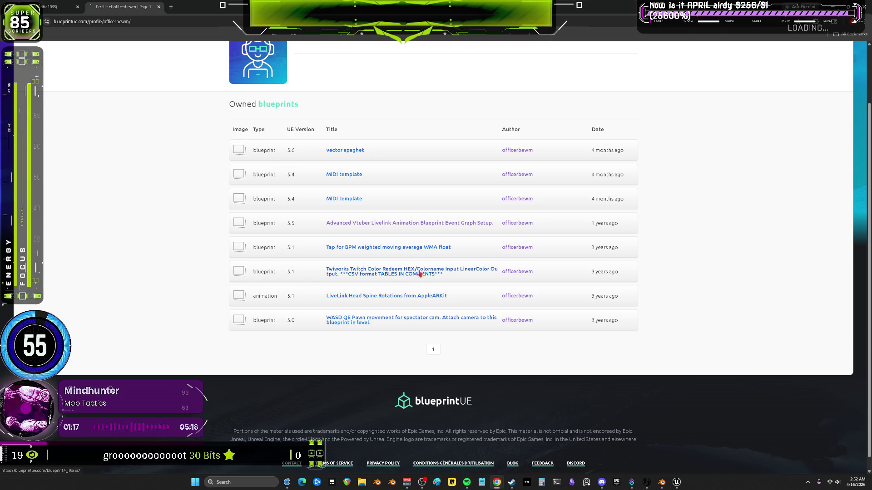
click(419, 274)
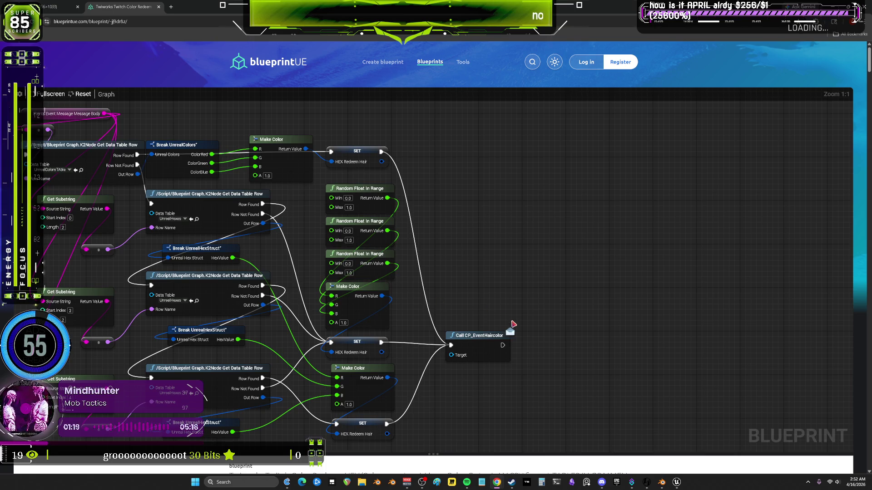
mouse_move(511, 351)
mouse_down()
mouse_move(654, 358)
mouse_move(159, 68)
mouse_move(147, 51)
mouse_up()
scroll(655, 358, down, 2)
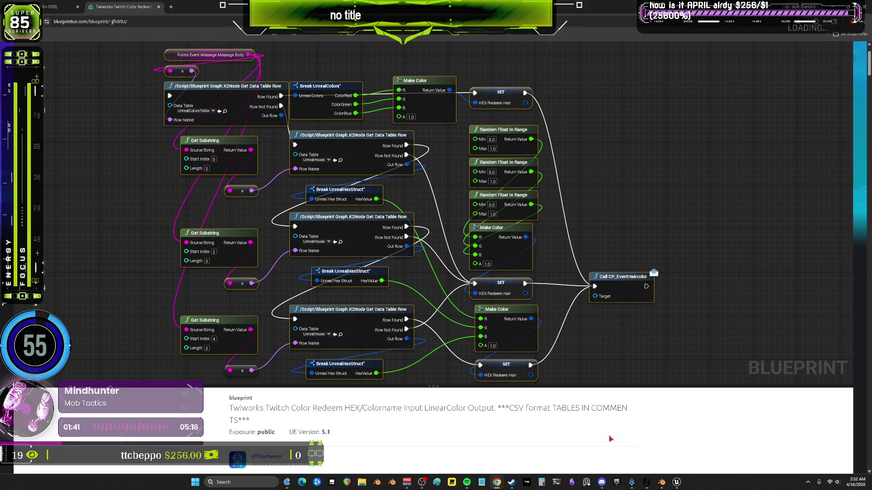
scroll(610, 439, down, 15)
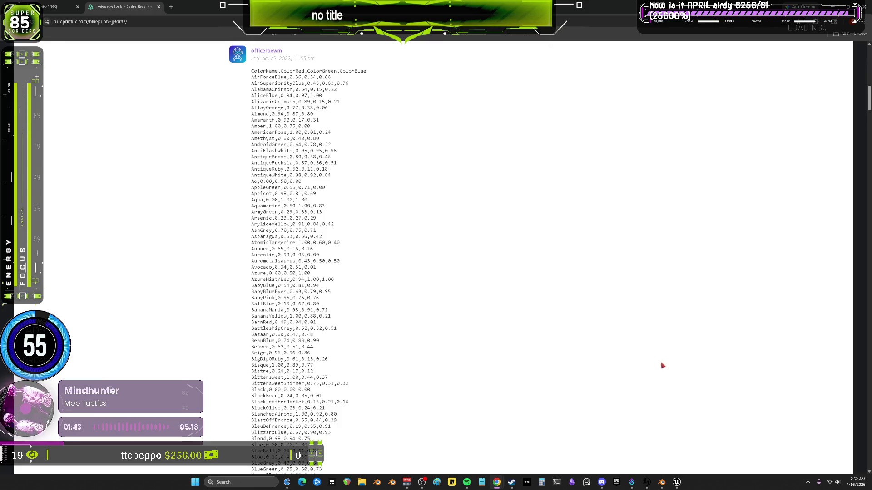
drag(408, 85, 383, 214)
scroll(385, 229, down, 5)
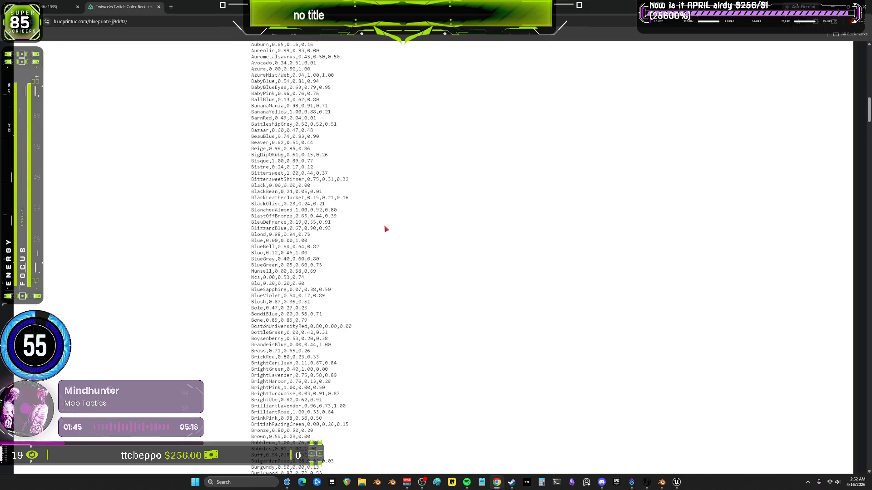
scroll(385, 229, down, 20)
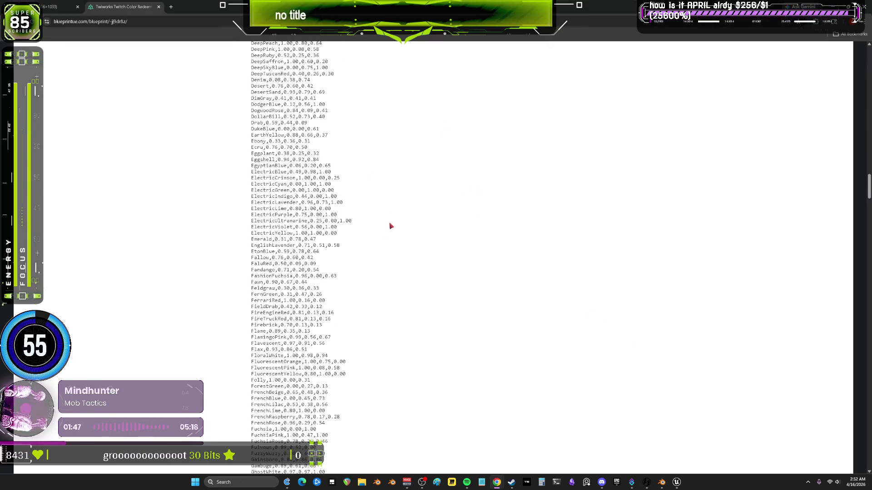
scroll(390, 226, down, 20)
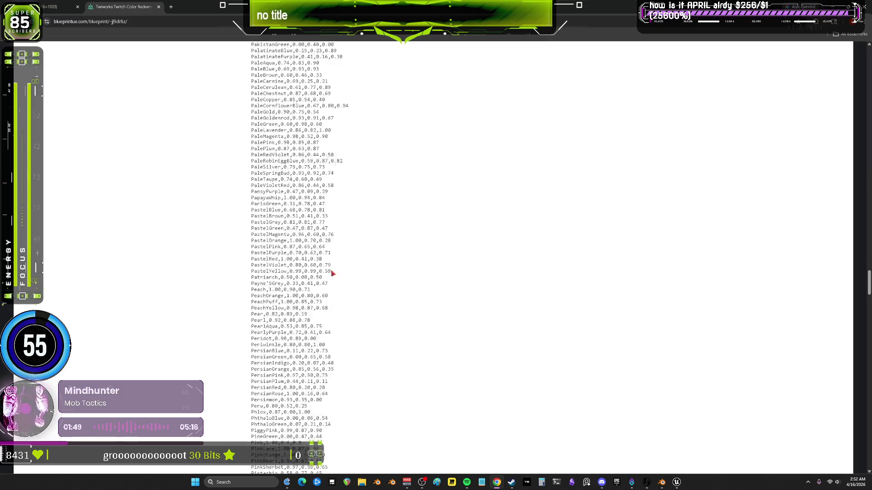
scroll(333, 273, down, 20)
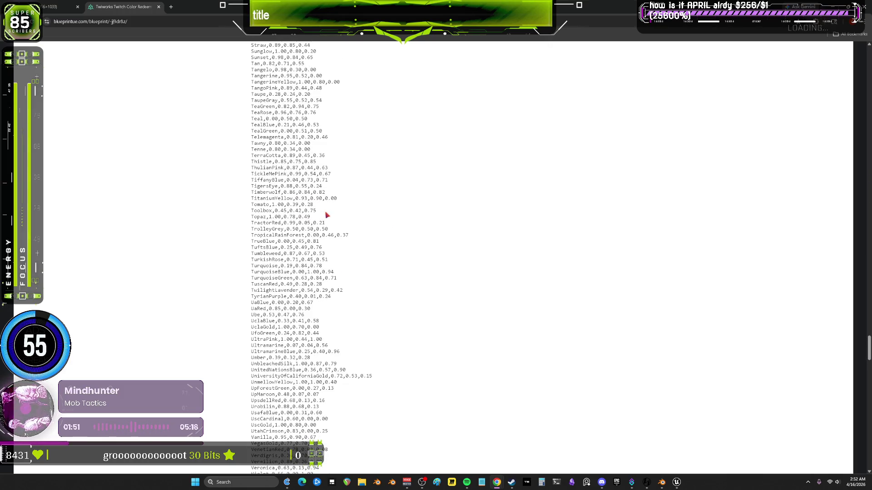
scroll(327, 215, down, 6)
scroll(312, 236, up, 5)
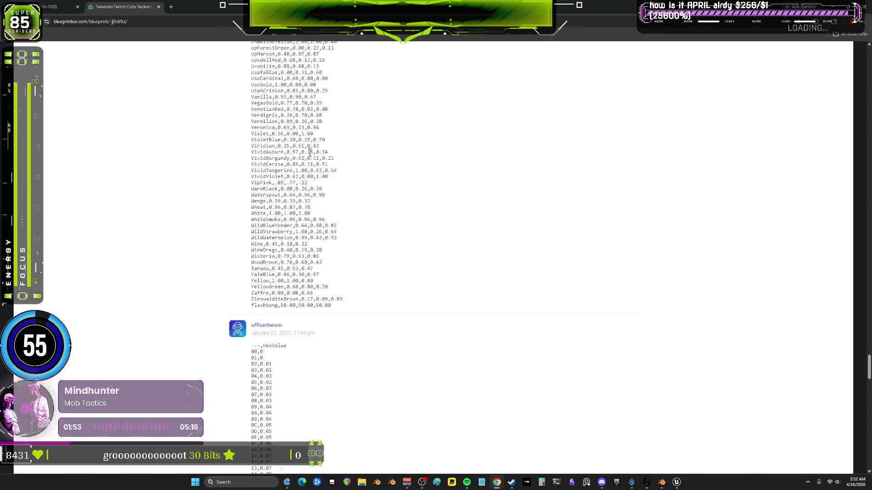
scroll(350, 247, up, 20)
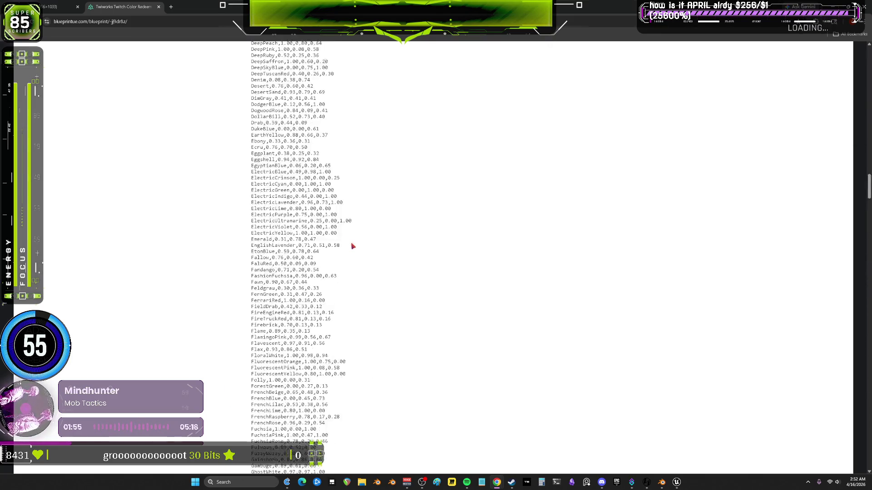
scroll(353, 246, up, 20)
scroll(343, 238, up, 3)
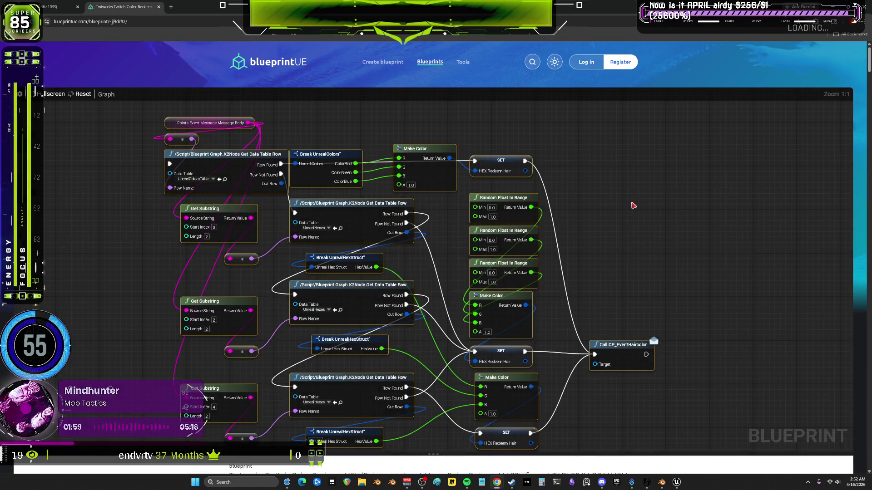
key(alt+Left)
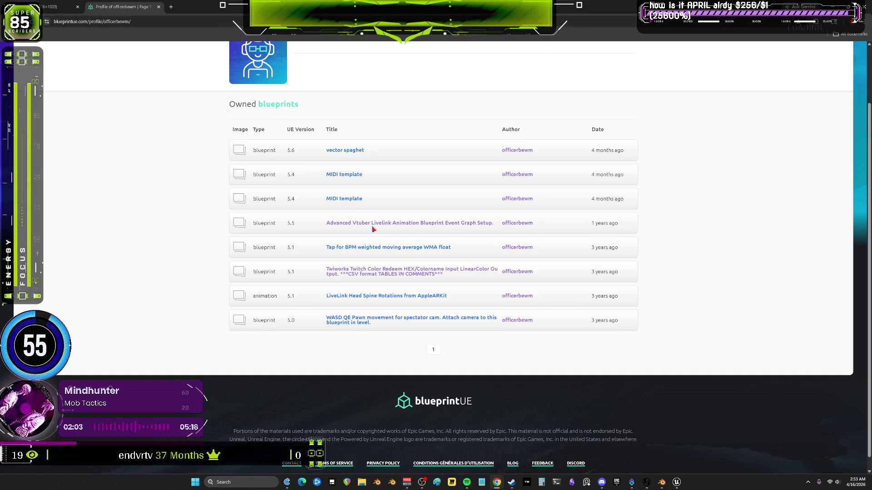
Look over the Tap for BPM WMA float graph's Multi Gate node, then return to the owned list
click(401, 250)
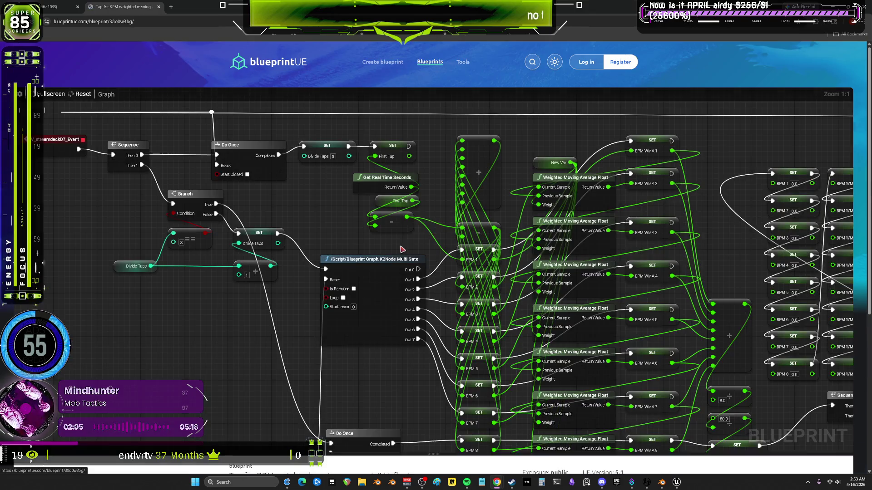
scroll(397, 256, down, 2)
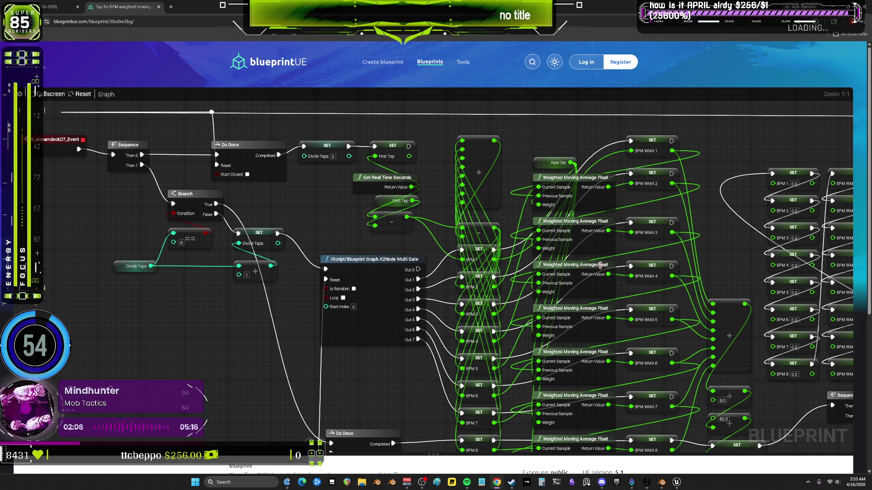
mouse_move(600, 265)
mouse_down()
mouse_move(536, 212)
mouse_move(328, 92)
mouse_move(356, 20)
mouse_move(726, 200)
mouse_up()
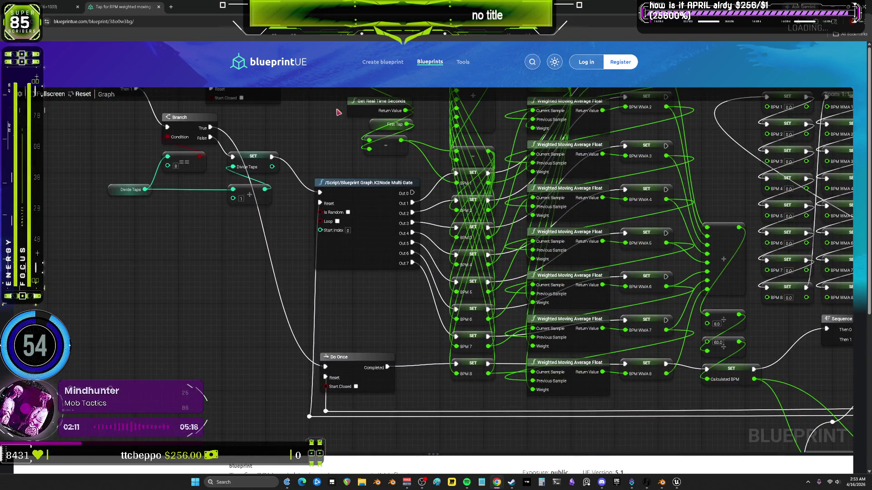
right_click(9, 22)
click(68, 45)
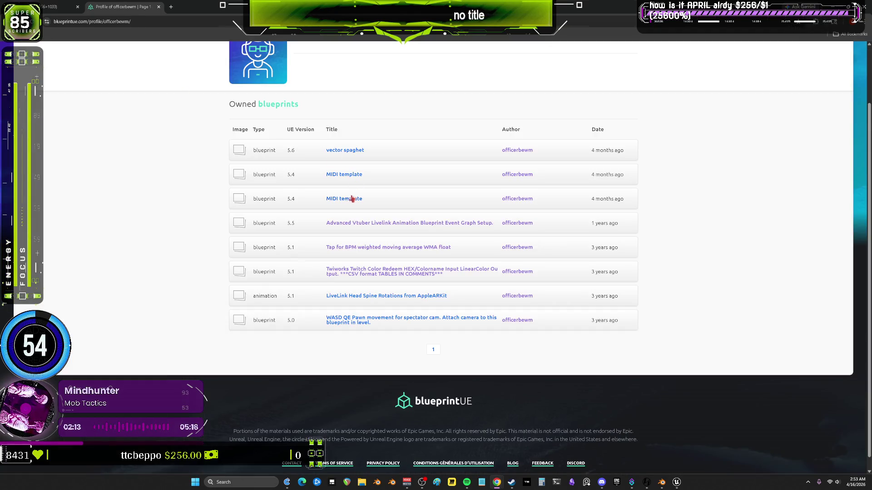
Pan through the first MIDI template graph's RGB Color Picker and Switch on Int nodes, then go back
click(355, 176)
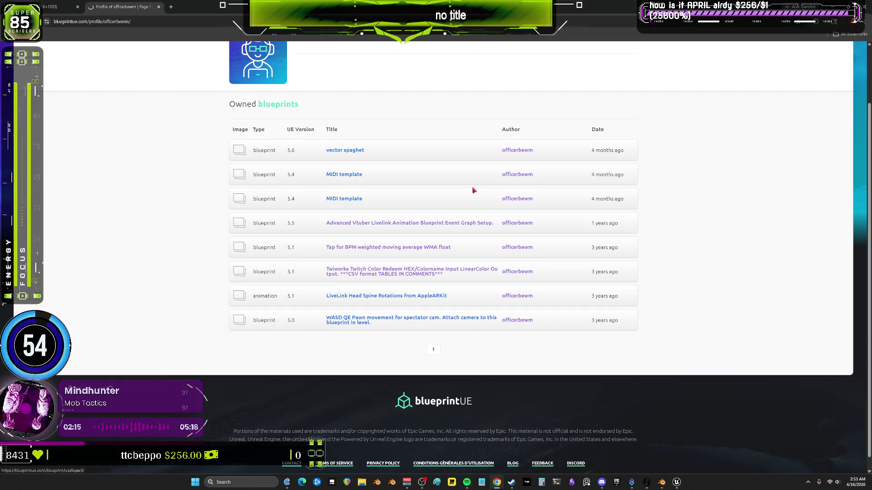
mouse_move(503, 283)
mouse_down()
mouse_move(597, 321)
mouse_move(640, 109)
mouse_move(727, 132)
mouse_move(522, 91)
mouse_move(515, 289)
mouse_move(511, 258)
mouse_move(679, 239)
mouse_move(590, 295)
mouse_move(497, 139)
mouse_move(360, 83)
mouse_up()
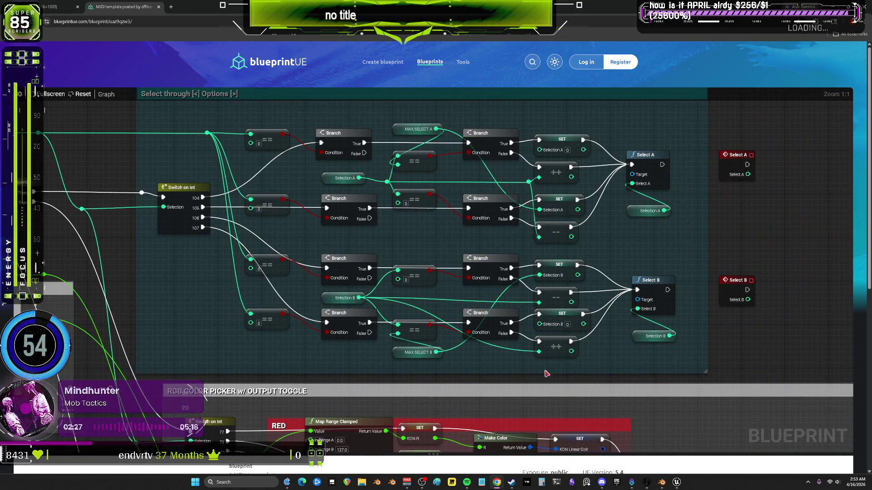
drag(549, 374, 569, 84)
right_click(568, 84)
drag(377, 207, 348, 70)
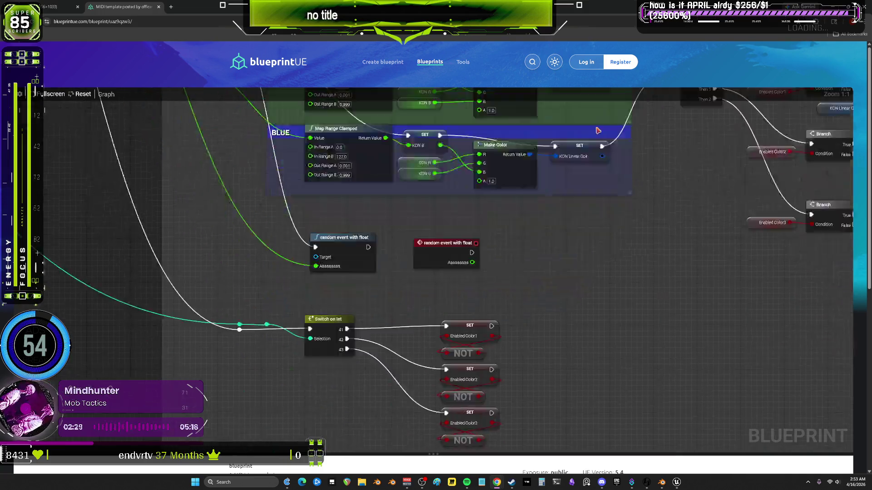
drag(575, 356, 586, 281)
drag(321, 201, 461, 207)
key(alt+Left)
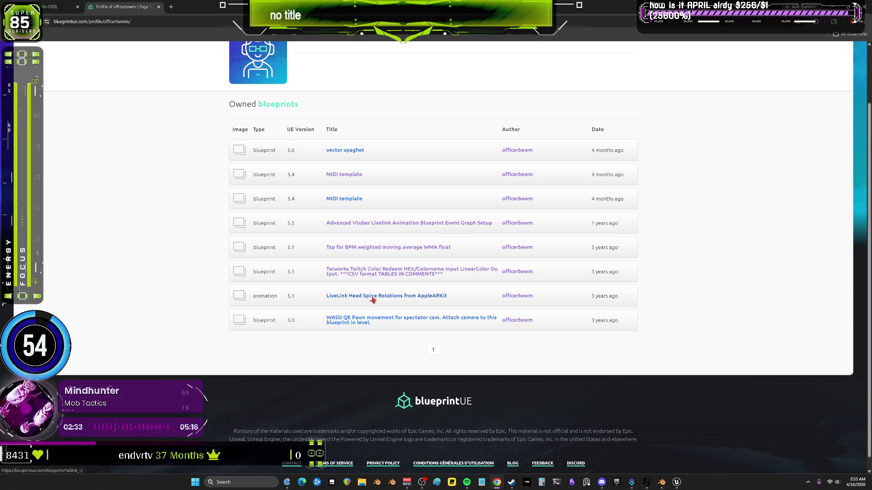
Browse the LiveLink Head Spine Rotations graph and return to the profile list
click(376, 297)
mouse_move(501, 256)
mouse_down()
mouse_move(505, 280)
mouse_move(637, 280)
mouse_move(185, 275)
mouse_move(624, 231)
mouse_up()
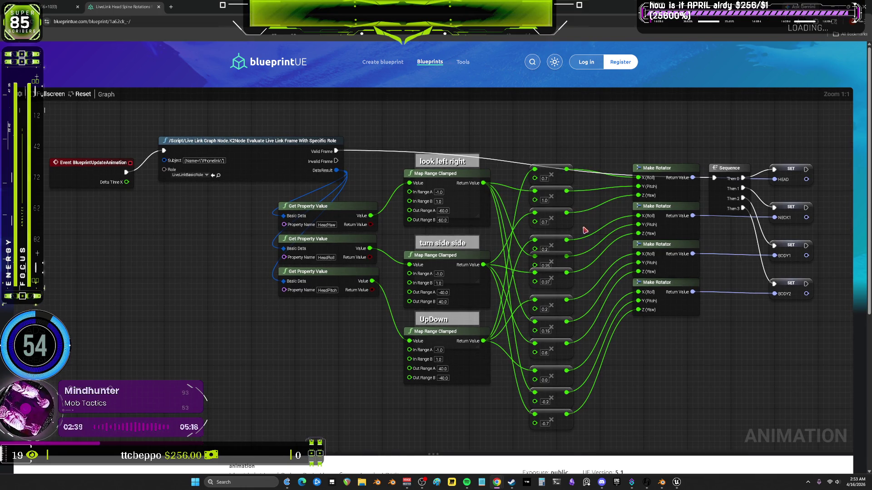
mouse_move(555, 208)
mouse_down()
mouse_move(413, 216)
mouse_move(209, 187)
mouse_move(355, 236)
mouse_move(455, 225)
mouse_up()
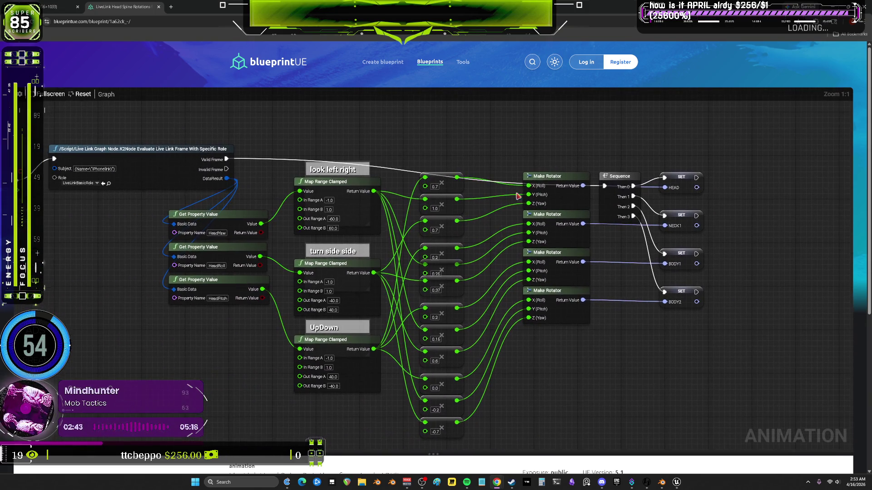
mouse_move(287, 113)
mouse_down()
mouse_move(474, 100)
mouse_move(298, 105)
mouse_move(305, 98)
mouse_up()
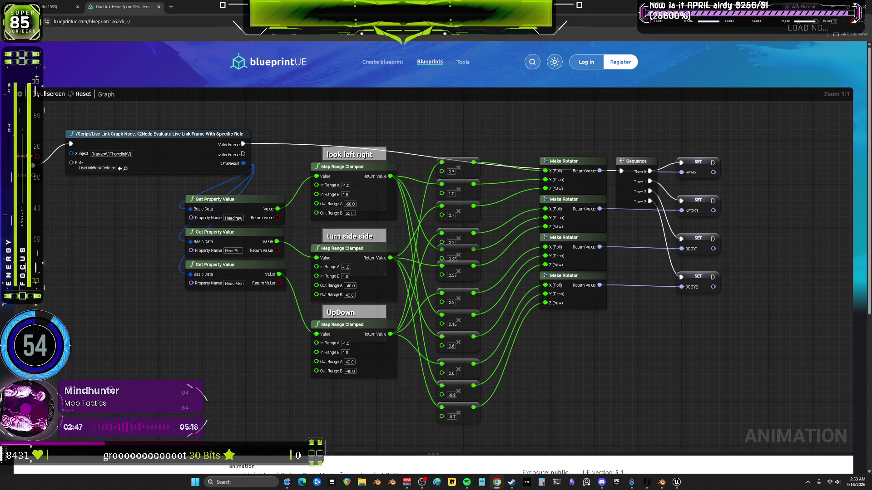
key(alt+Left)
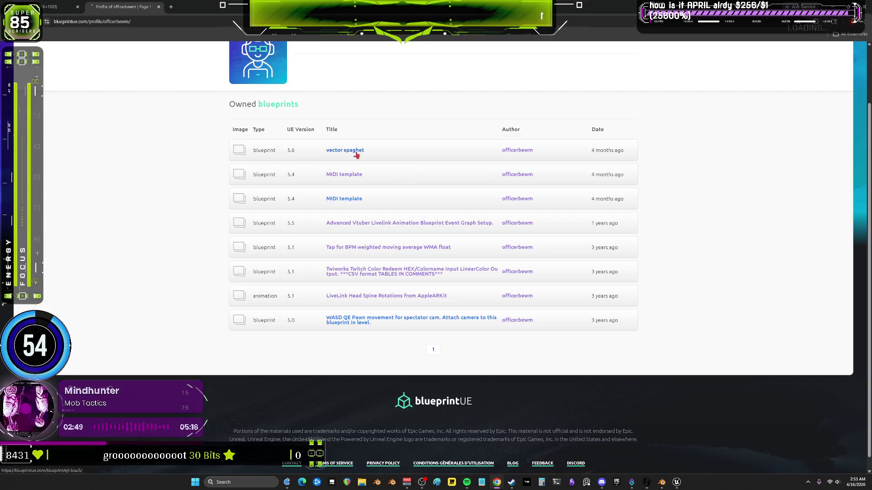
Scroll through the vector spaghet blueprint and return to the profile list
click(357, 154)
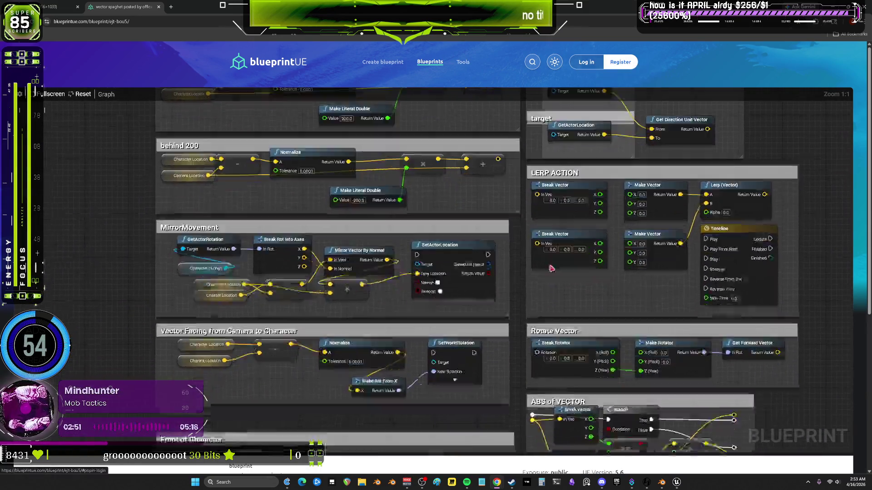
scroll(551, 268, down, 8)
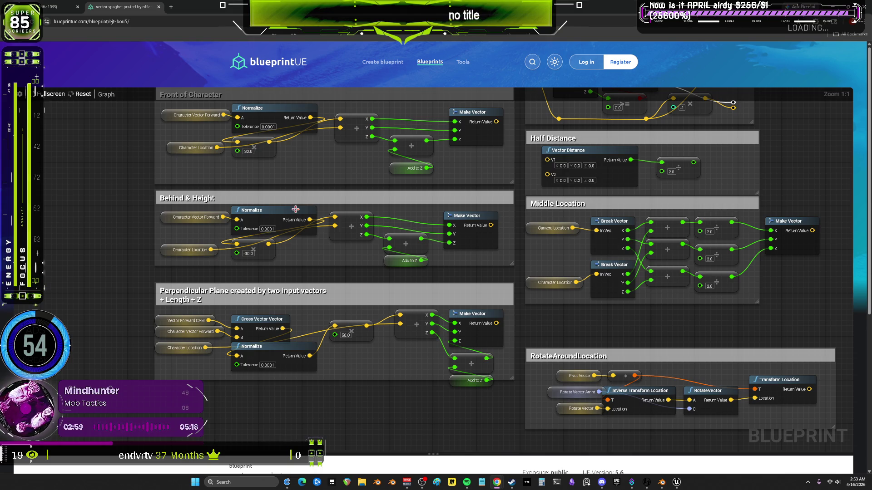
scroll(459, 277, up, 4)
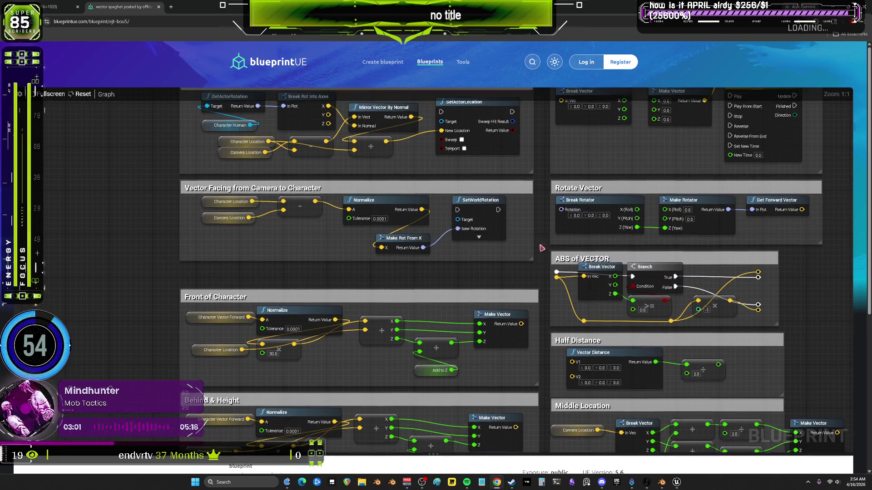
scroll(541, 247, up, 3)
scroll(527, 214, up, 4)
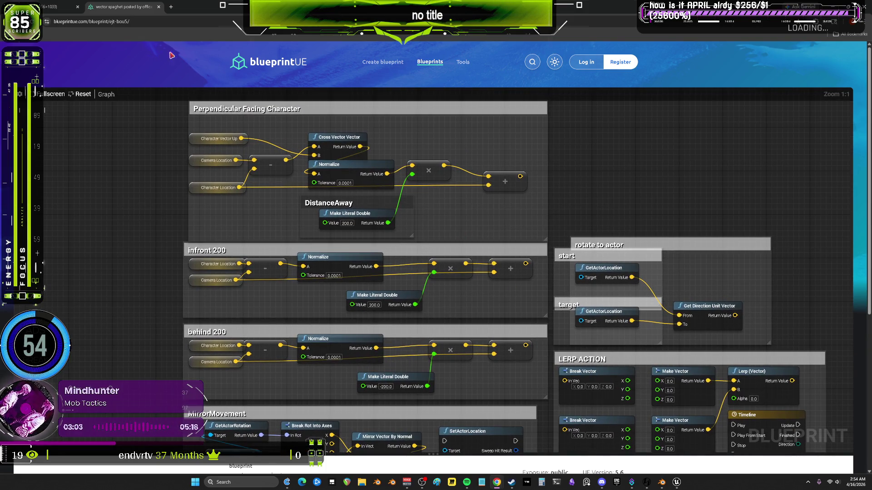
key(alt+Left)
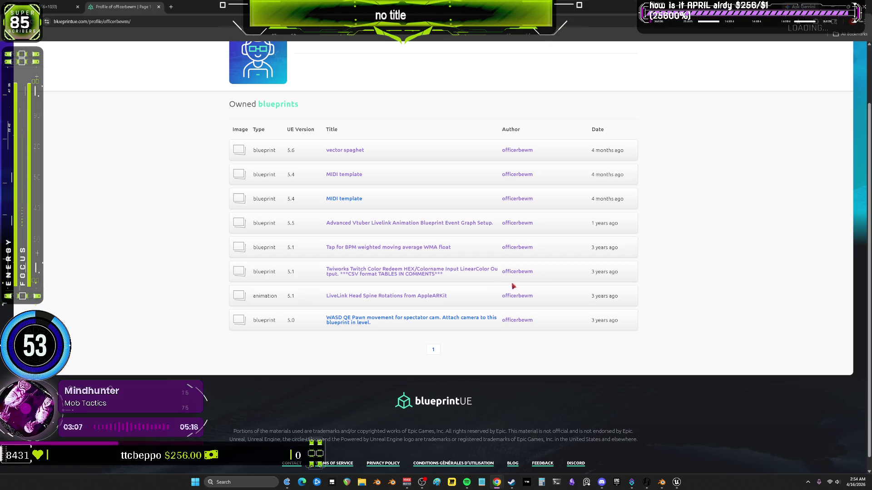
View the WASD QE Pawn movement graph, then return to Unreal's BPV_Player event graph
click(475, 319)
mouse_move(444, 290)
mouse_down()
mouse_move(565, 185)
mouse_move(623, 301)
mouse_move(623, 259)
mouse_move(656, 400)
mouse_up()
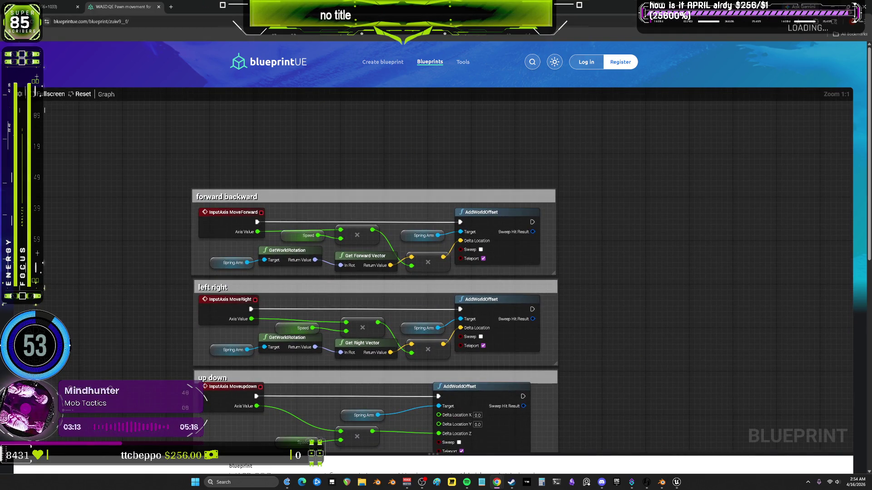
key(alt+Tab)
mouse_move(596, 328)
mouse_down()
mouse_move(562, 317)
mouse_move(518, 341)
mouse_up()
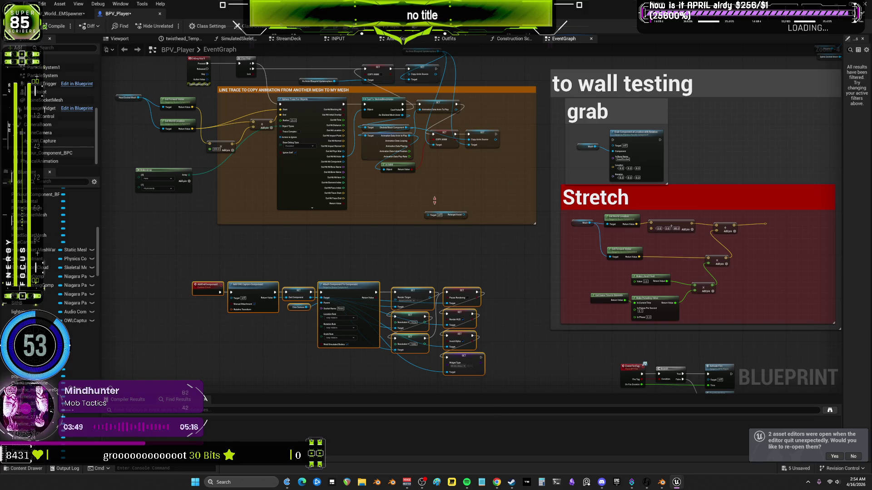
Zoom out past the to wall testing box and zoom back in on the Render Target and resolution SET nodes
scroll(372, 223, down, 3)
mouse_move(372, 222)
mouse_down()
mouse_move(385, 233)
mouse_move(428, 229)
mouse_move(450, 240)
mouse_up()
scroll(454, 254, up, 6)
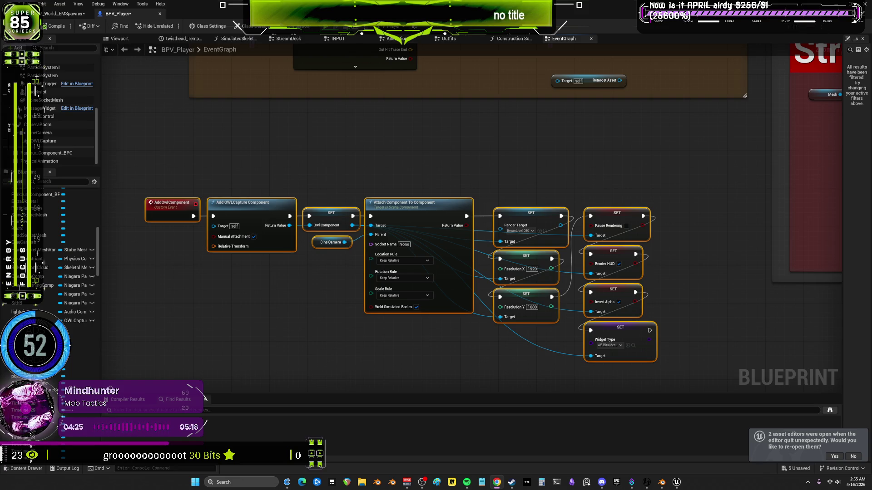
scroll(518, 216, down, 4)
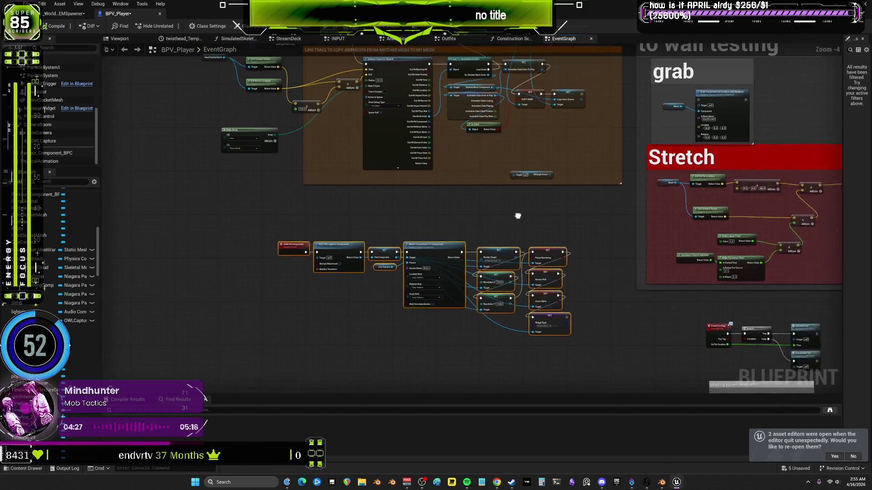
scroll(518, 216, down, 5)
mouse_move(618, 198)
mouse_down()
mouse_move(355, 144)
mouse_move(383, 207)
mouse_up()
scroll(354, 143, up, 2)
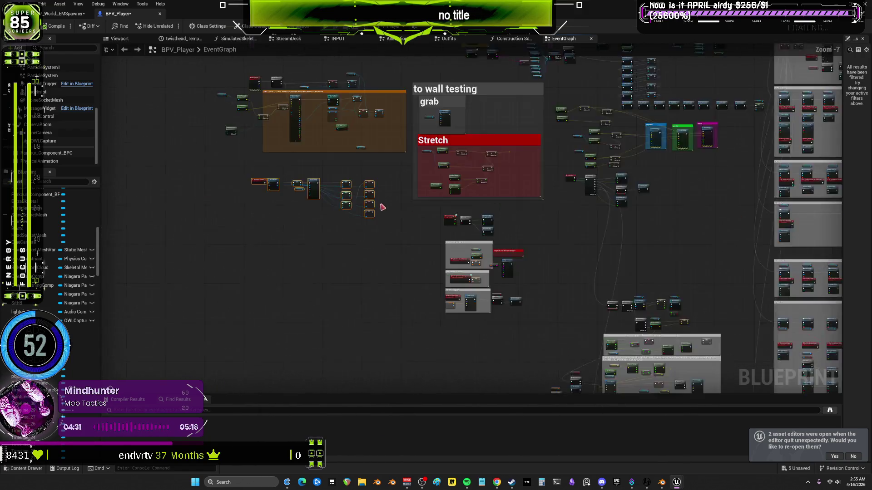
scroll(382, 207, up, 7)
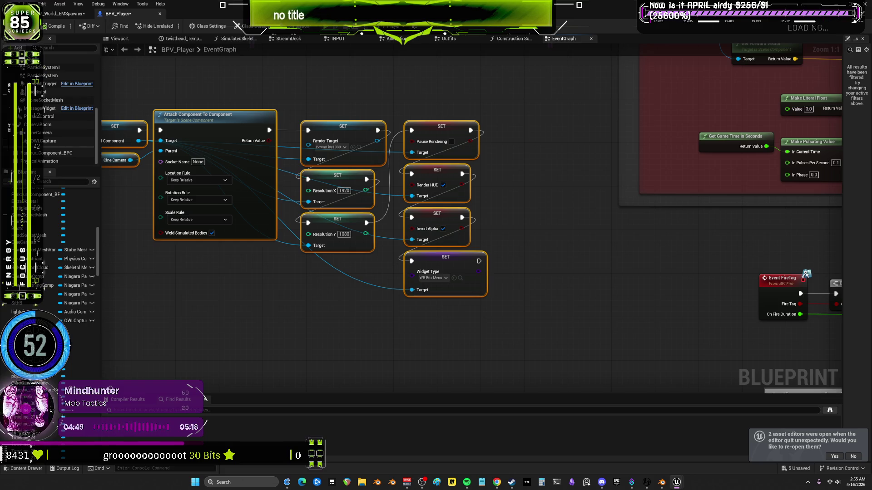
Pan left to reveal the AddOwlComponent event and Add OWLCapture Component, then select the CineCamera component
mouse_move(271, 275)
mouse_down()
mouse_move(300, 294)
mouse_move(490, 343)
mouse_up()
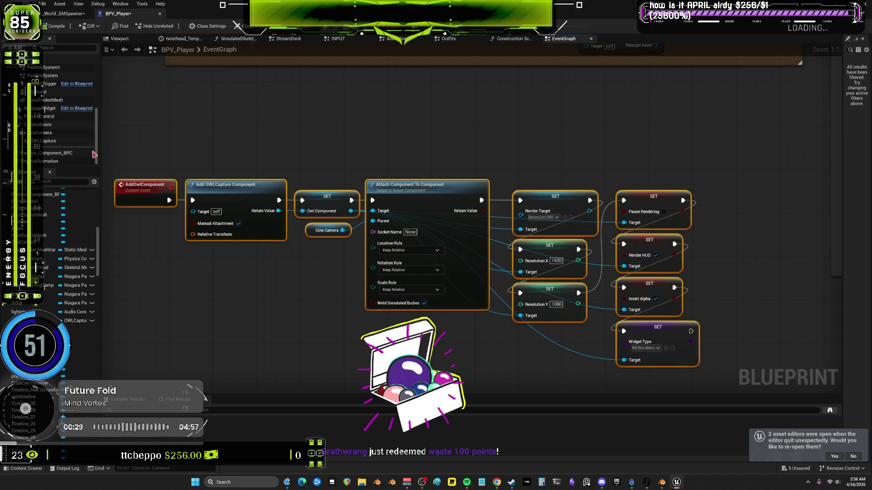
click(45, 133)
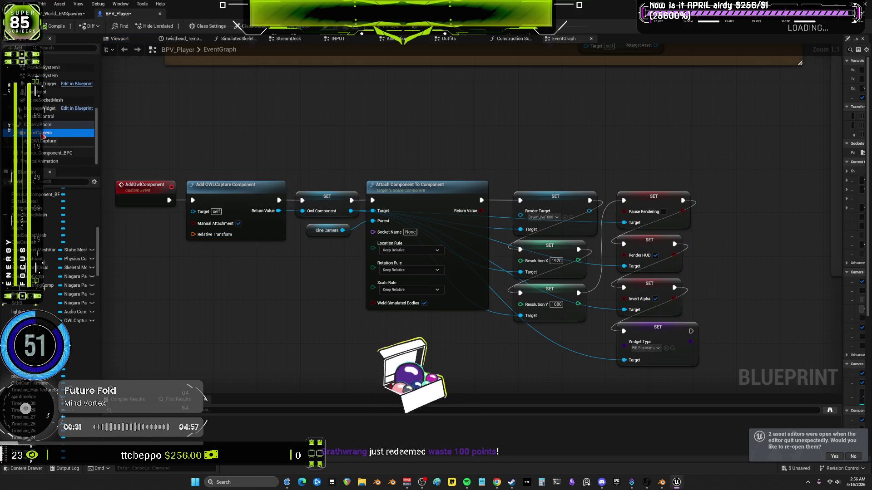
Select the OWLCapture component and expand its UMG Rendering settings in a widened Details panel
click(50, 141)
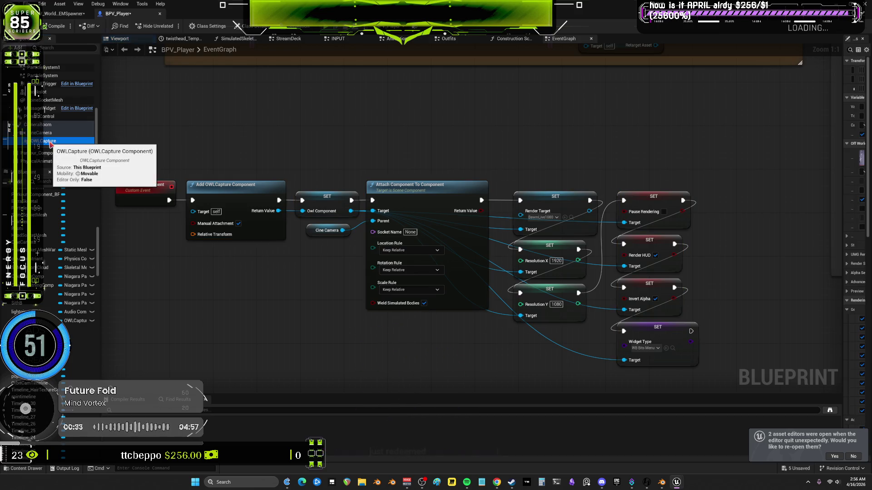
drag(844, 187, 433, 180)
click(437, 254)
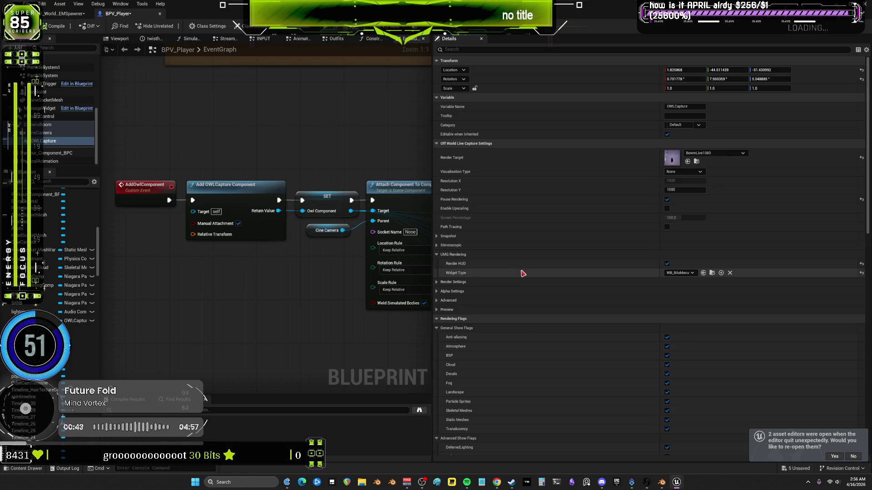
Narrow the Details panel to show all SET nodes and select the AddOwlComponent event node
drag(432, 161, 614, 159)
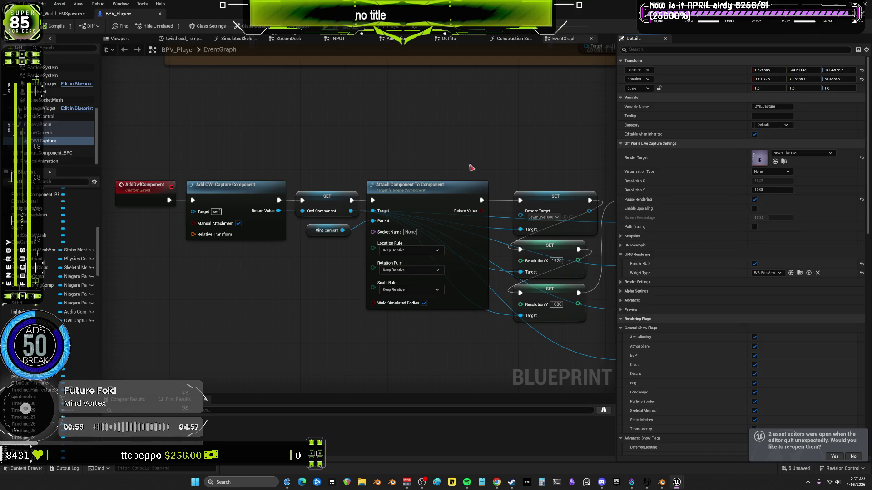
drag(616, 150, 745, 150)
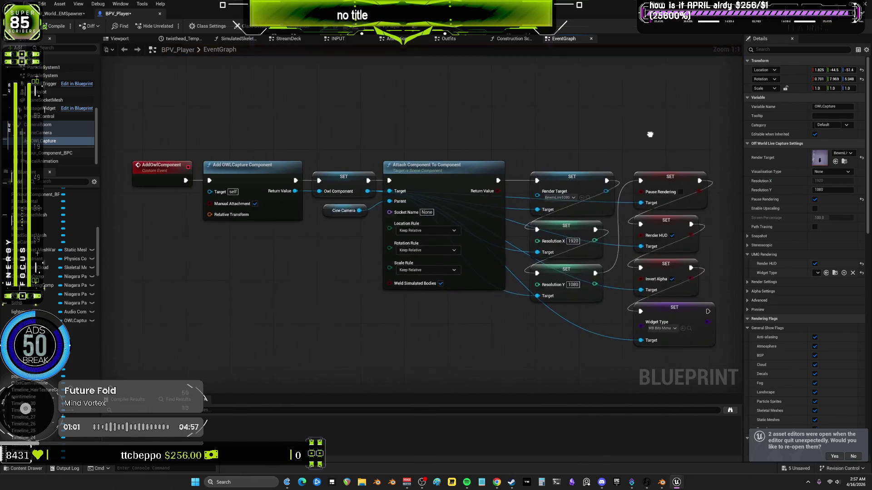
mouse_move(189, 119)
mouse_down()
mouse_move(156, 184)
mouse_move(162, 167)
mouse_up()
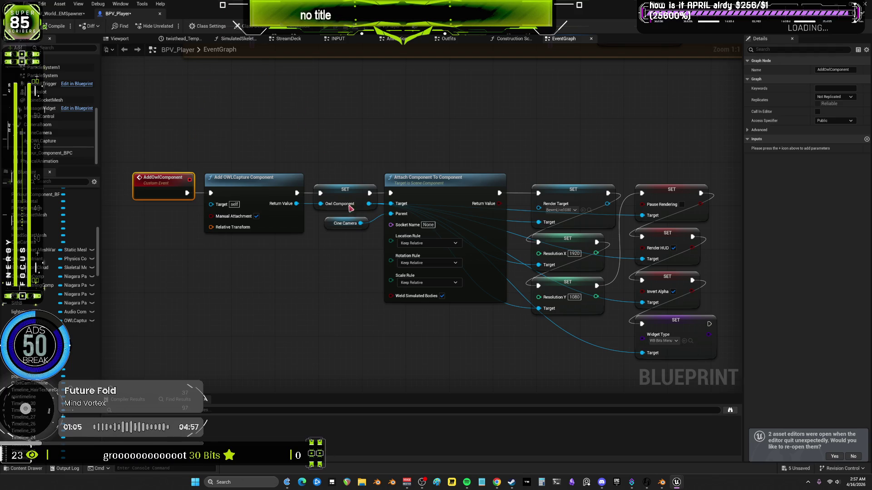
Select and copy every node of the AddOwlComponent chain, then bring up BPV_Drone_New's editor
scroll(448, 204, down, 3)
scroll(577, 223, up, 4)
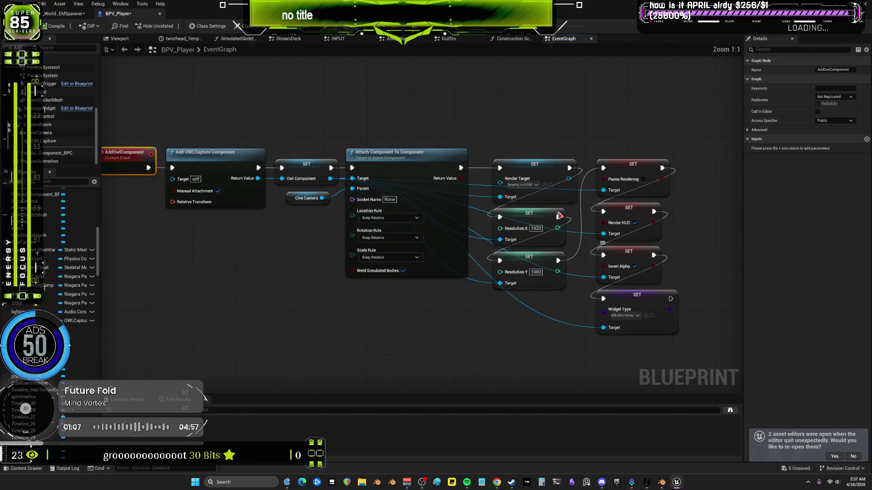
scroll(576, 223, down, 2)
mouse_move(651, 327)
mouse_down()
mouse_move(568, 258)
mouse_move(172, 131)
mouse_move(218, 128)
mouse_up()
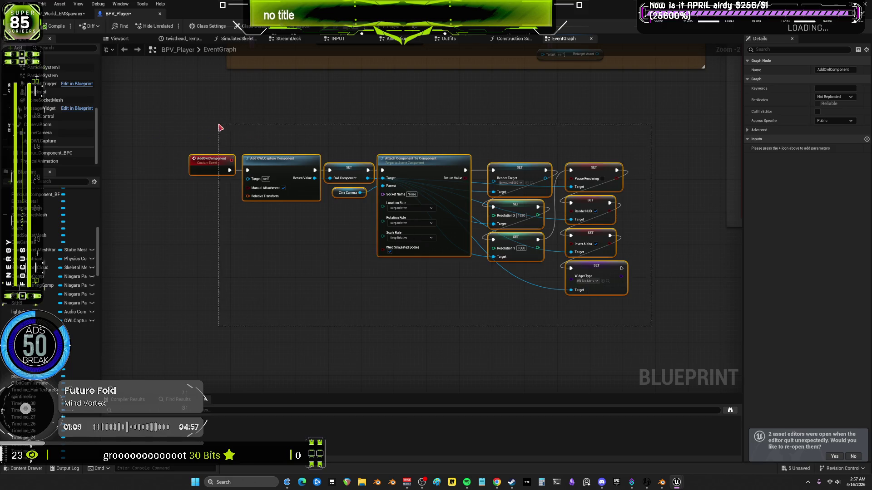
mouse_move(669, 346)
mouse_down()
mouse_move(567, 277)
mouse_move(247, 121)
mouse_move(218, 130)
mouse_up()
key(ctrl+Tab)
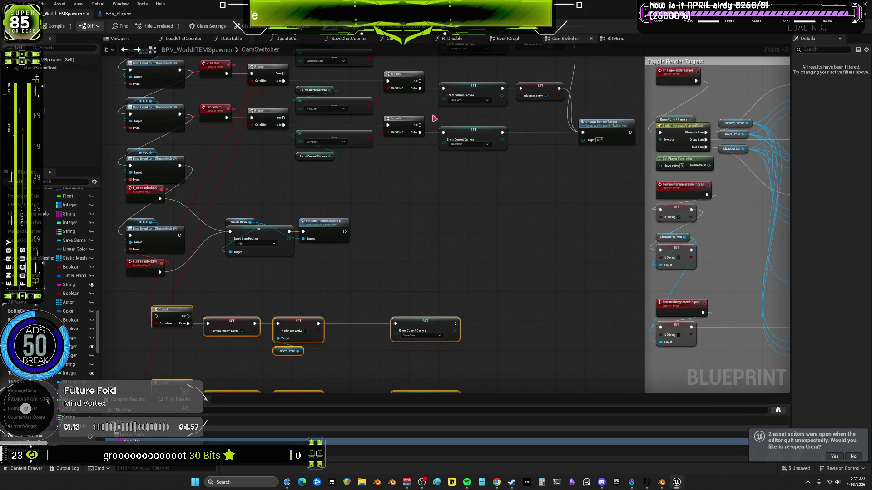
key(super+Down)
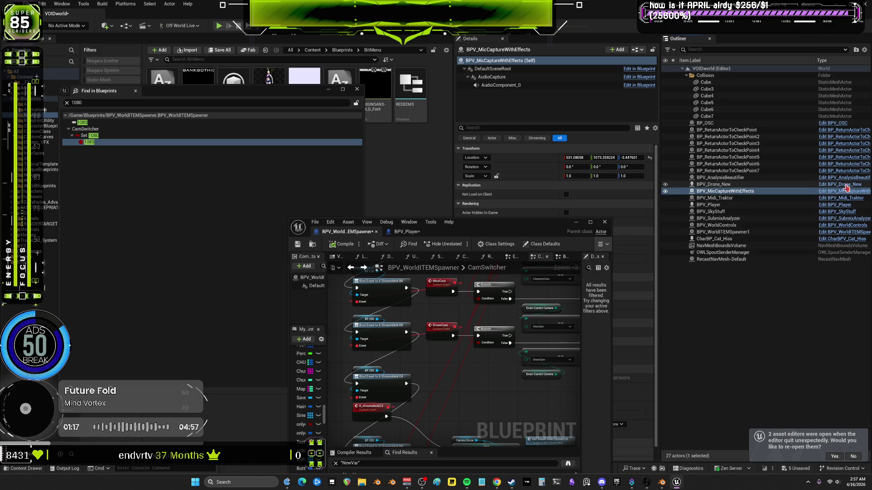
Maximize the BPV_Drone_New editor and pan its event graph to look for free space
click(592, 223)
mouse_move(574, 254)
mouse_down()
mouse_move(402, 322)
mouse_move(389, 358)
mouse_move(504, 370)
mouse_move(504, 303)
mouse_up()
scroll(473, 199, up, 5)
scroll(475, 200, down, 4)
drag(504, 259, 403, 143)
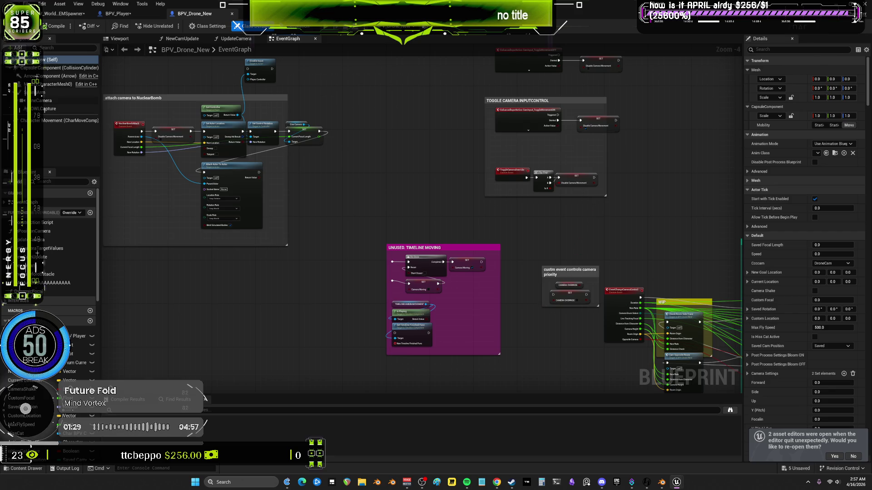
Paste the capture chain into an empty area of BPV_Drone_New's graph, then switch to BPV_WorldITEMSpawner
scroll(586, 224, down, 4)
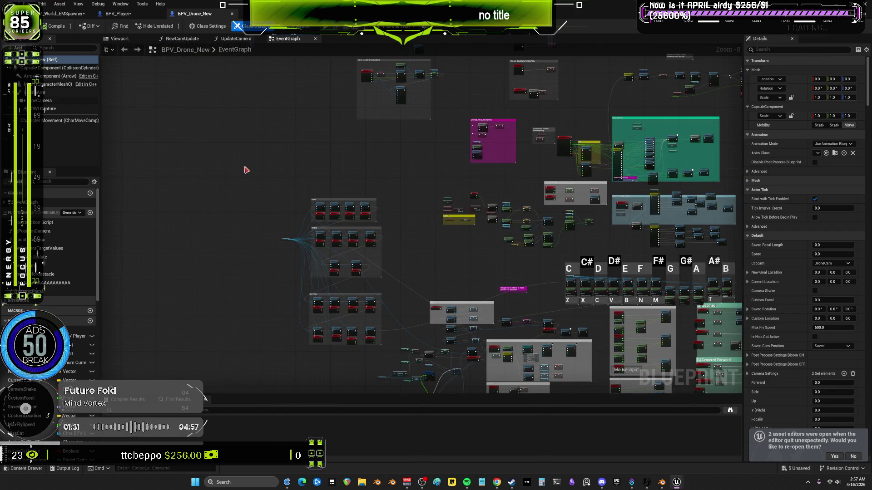
drag(337, 161, 410, 183)
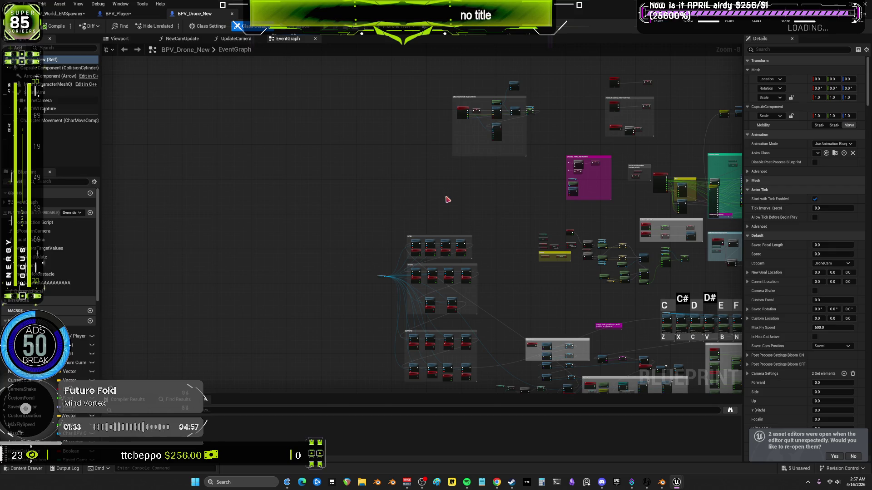
scroll(430, 197, up, 4)
scroll(444, 198, up, 2)
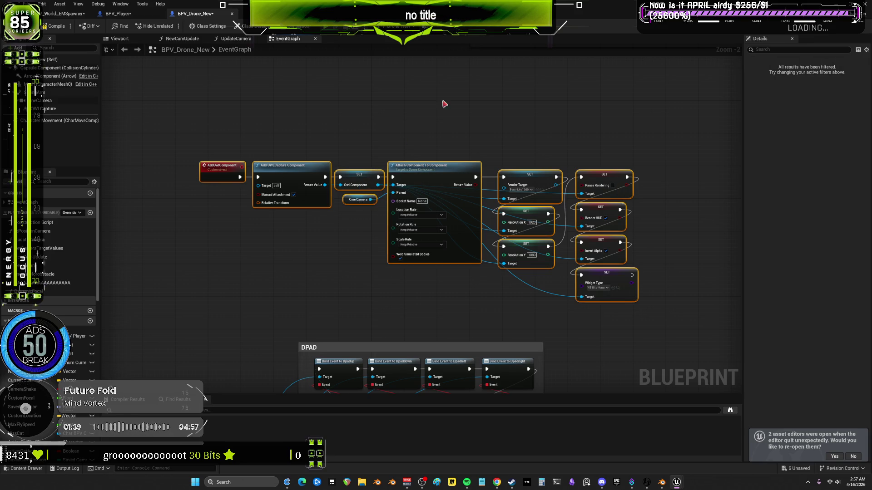
click(68, 17)
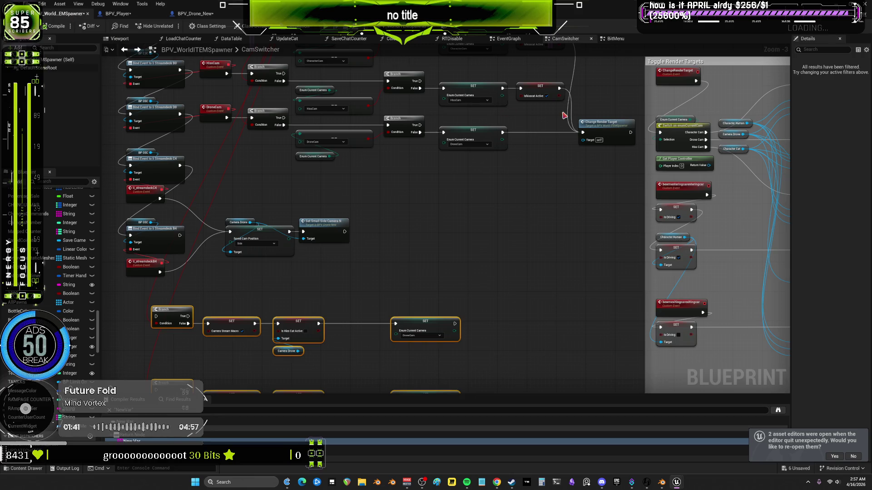
Open CharBPV_Cat_Hiss from the level editor, maximize it, and paste the chain above INIT_CLOTHINGSOCKETTIMER
click(577, 4)
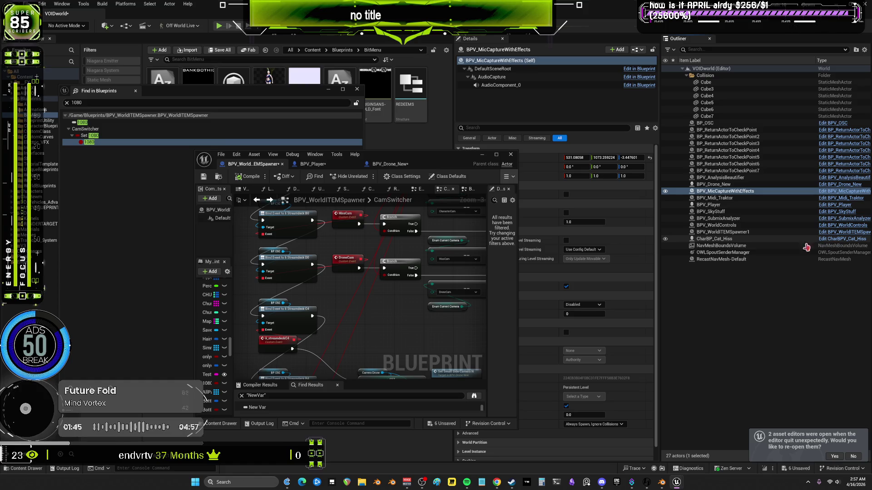
click(820, 239)
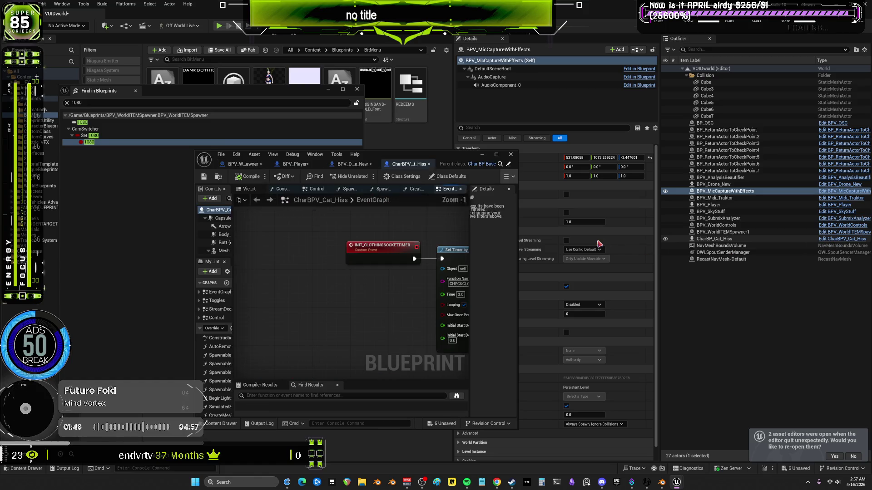
click(497, 154)
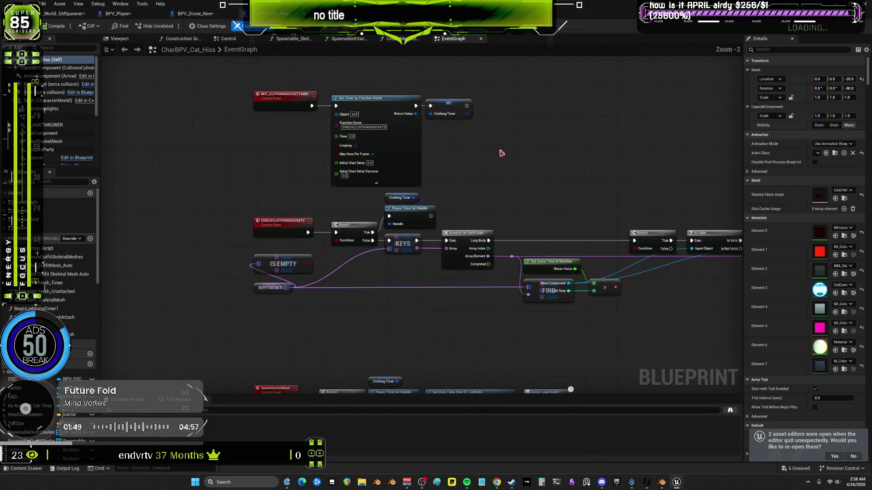
scroll(501, 153, down, 3)
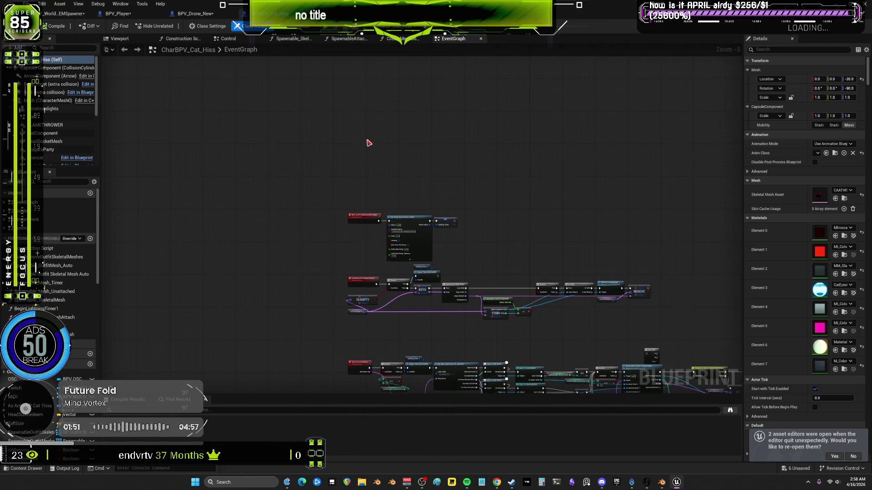
scroll(369, 143, up, 4)
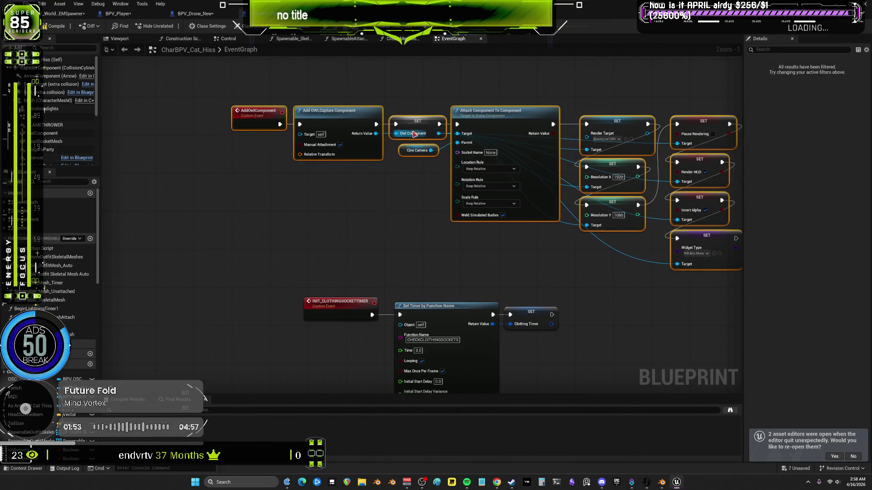
Move the pasted AddOwlComponent chain right and down in CharBPV_Cat_Hiss, then Save All
right_click(414, 134)
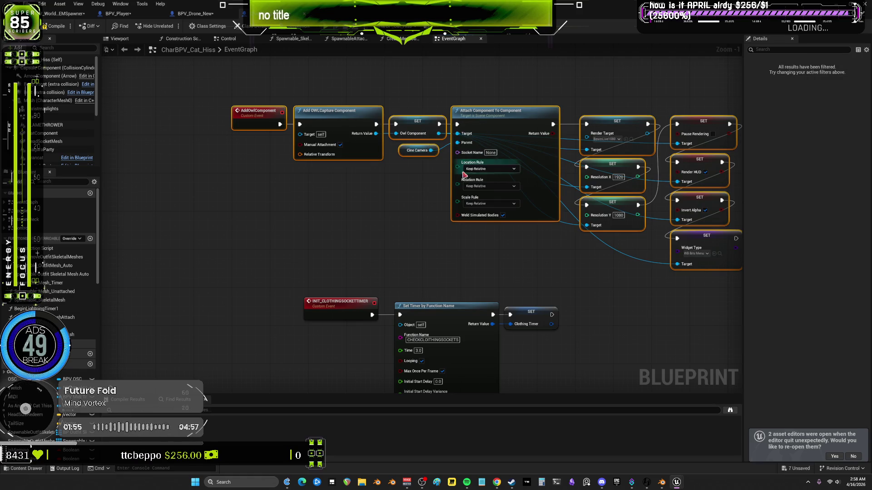
mouse_move(511, 116)
mouse_down()
mouse_move(459, 131)
mouse_move(506, 128)
mouse_up()
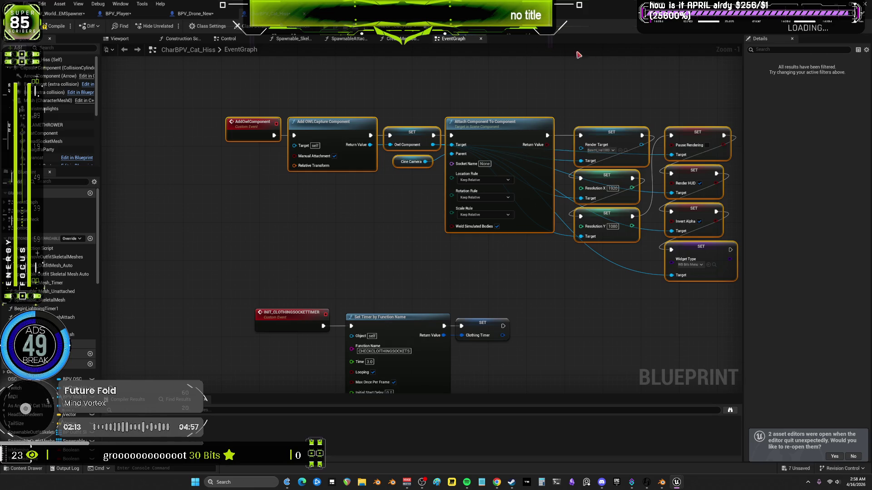
drag(403, 135, 426, 144)
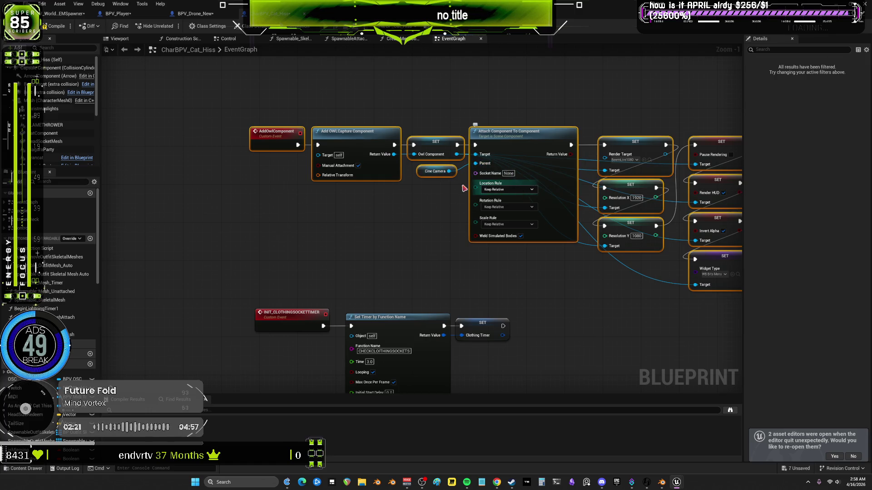
drag(428, 111, 424, 175)
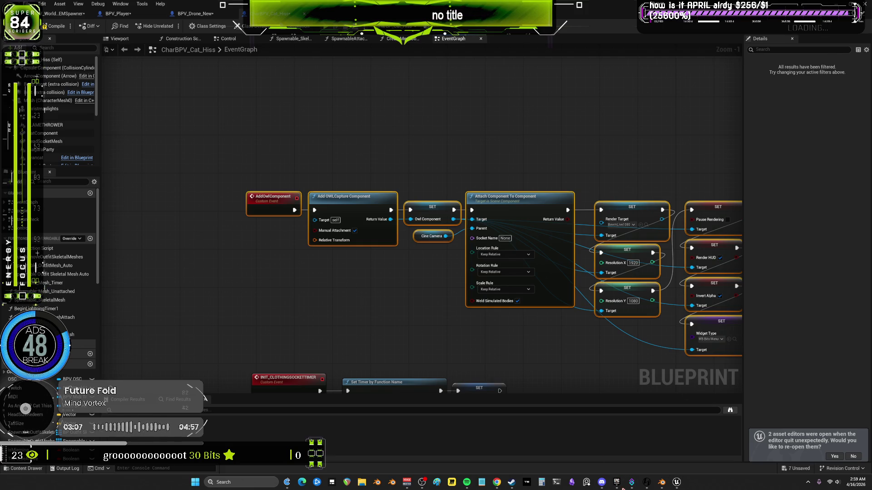
click(28, 4)
click(69, 55)
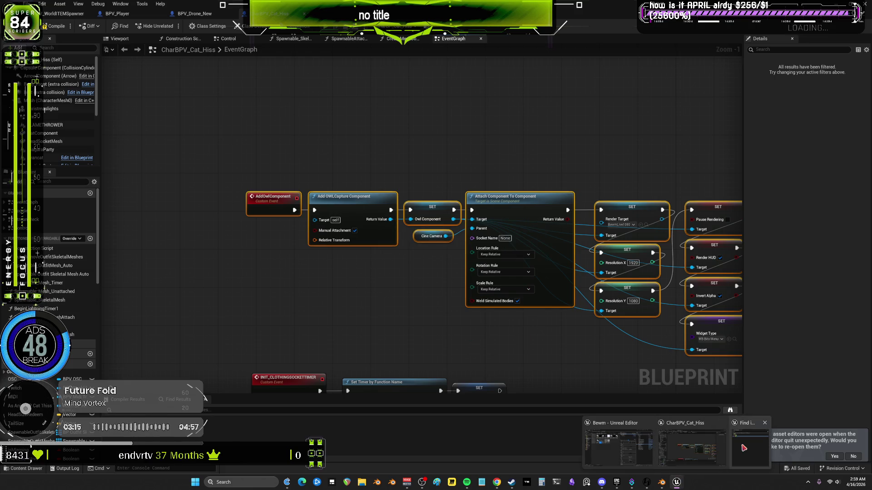
In the Epic Games Launcher library, launch the ClubBewm project from My Projects
key(ctrl+shift+f)
click(357, 89)
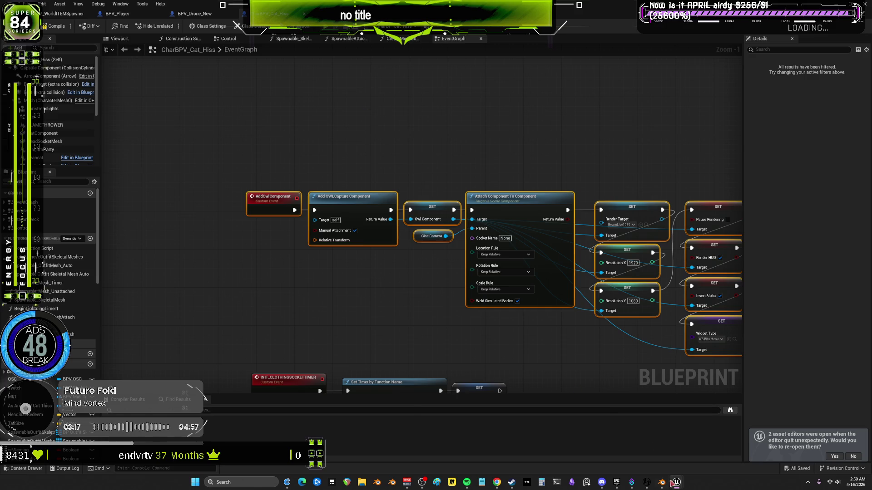
click(621, 485)
scroll(551, 358, down, 4)
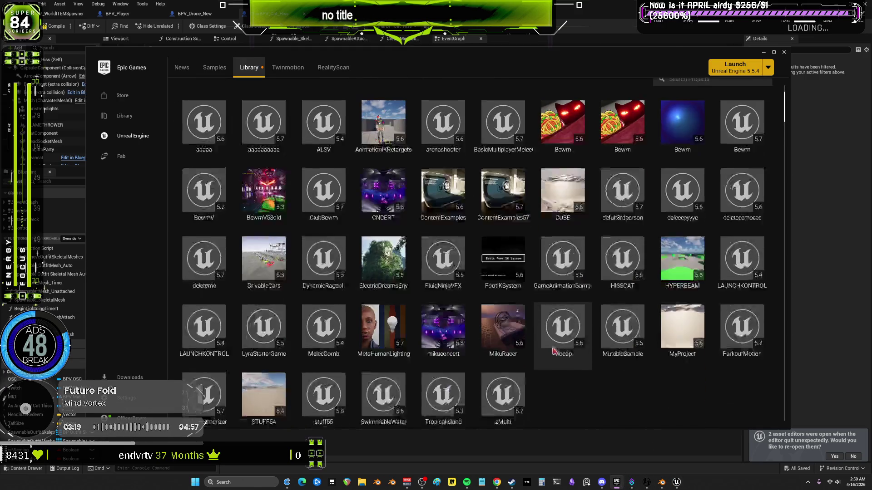
scroll(549, 356, up, 2)
scroll(549, 356, down, 3)
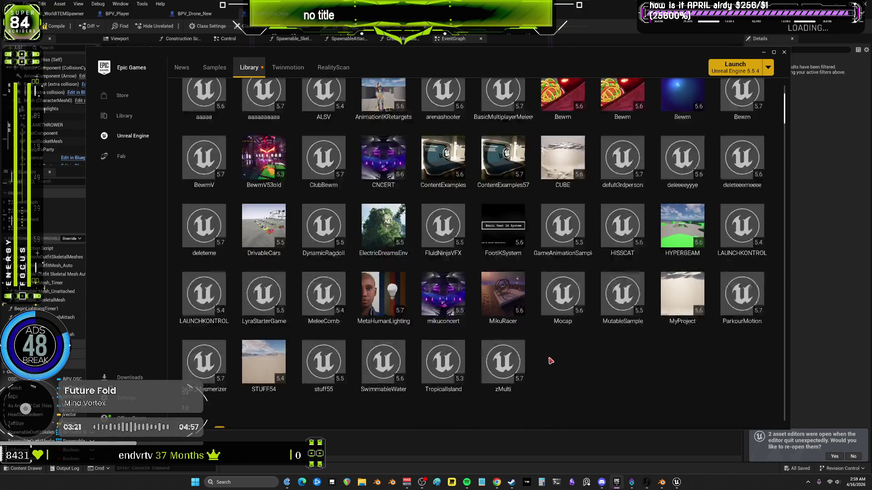
scroll(591, 347, up, 3)
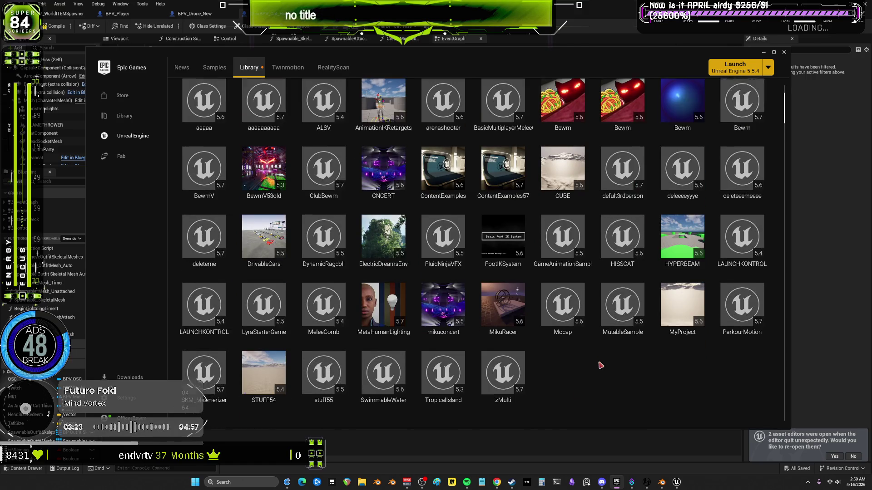
scroll(600, 361, down, 1)
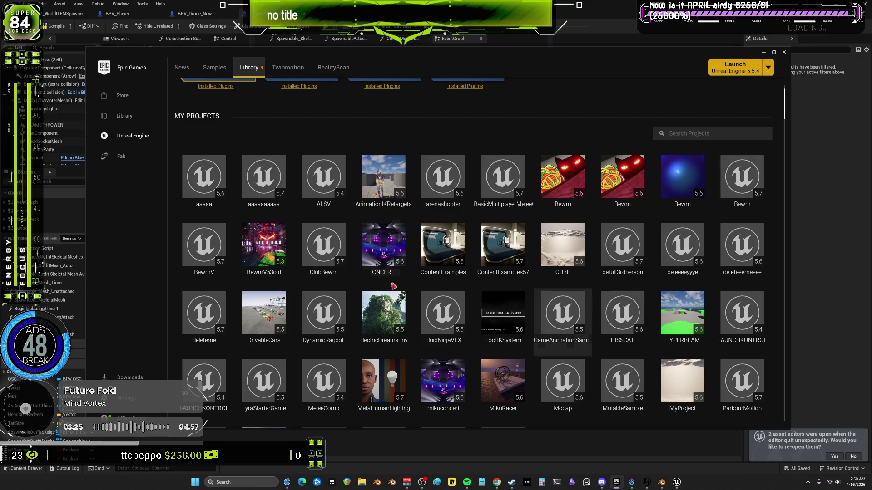
double_click(325, 256)
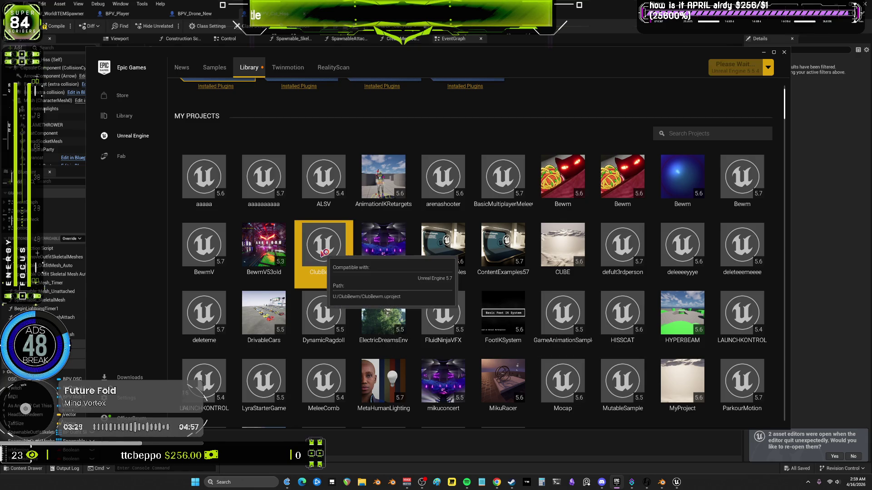
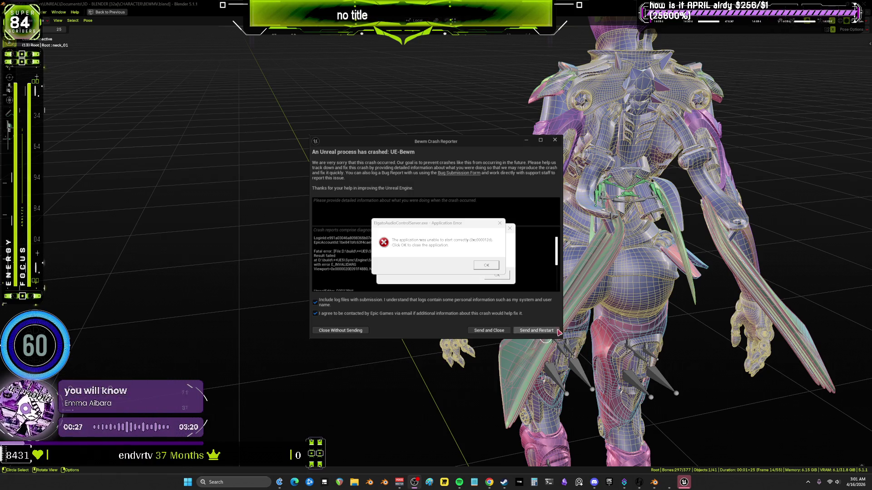
Dismiss the audio server error, the unexpected error, the crash reporter and the Streamer.bot exception
click(487, 266)
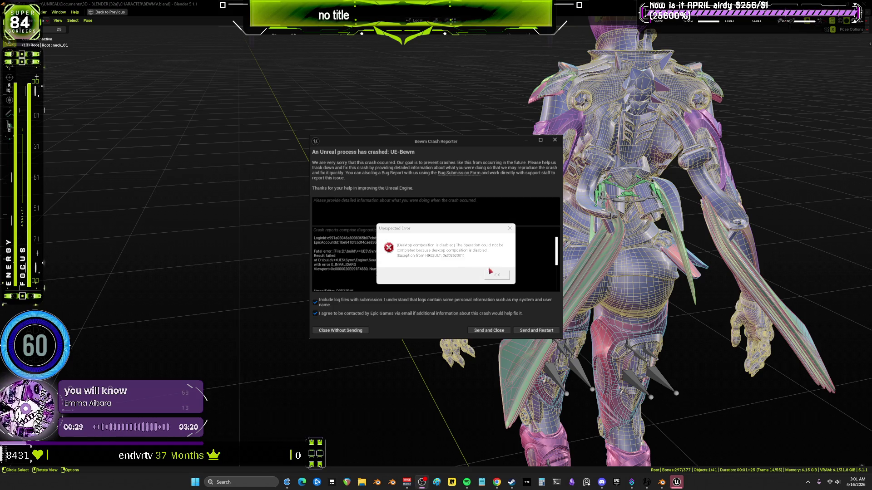
click(497, 276)
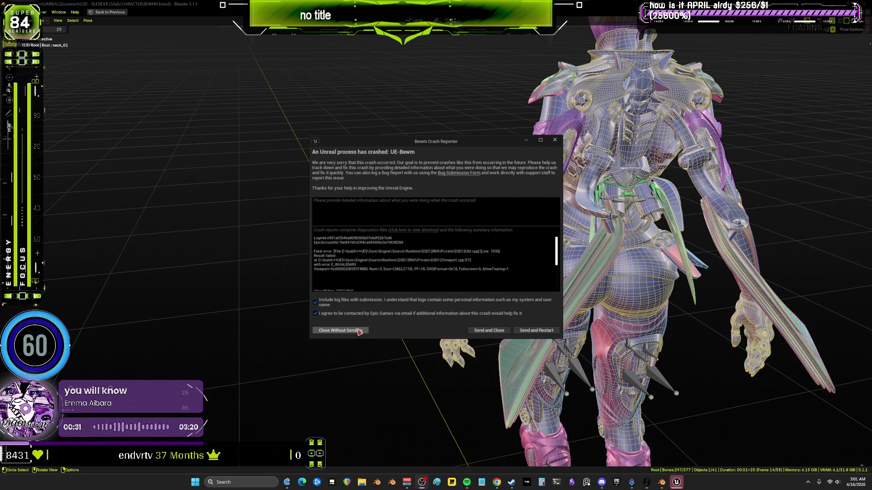
click(352, 331)
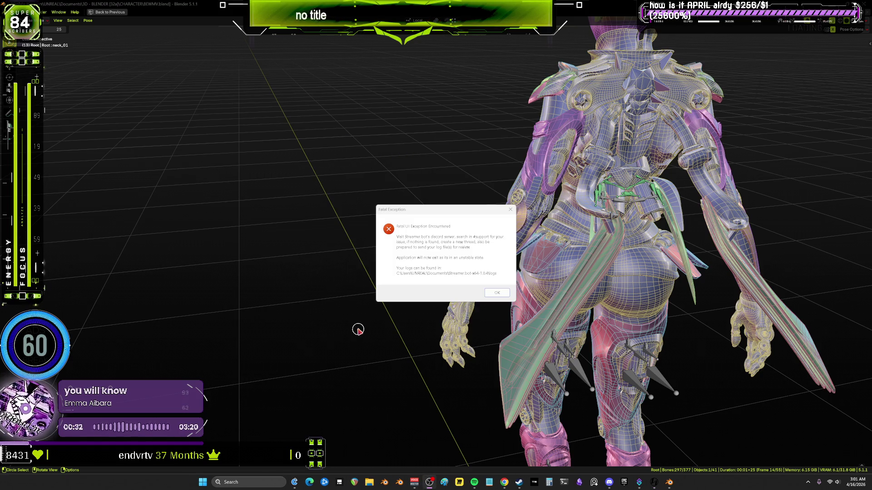
click(497, 293)
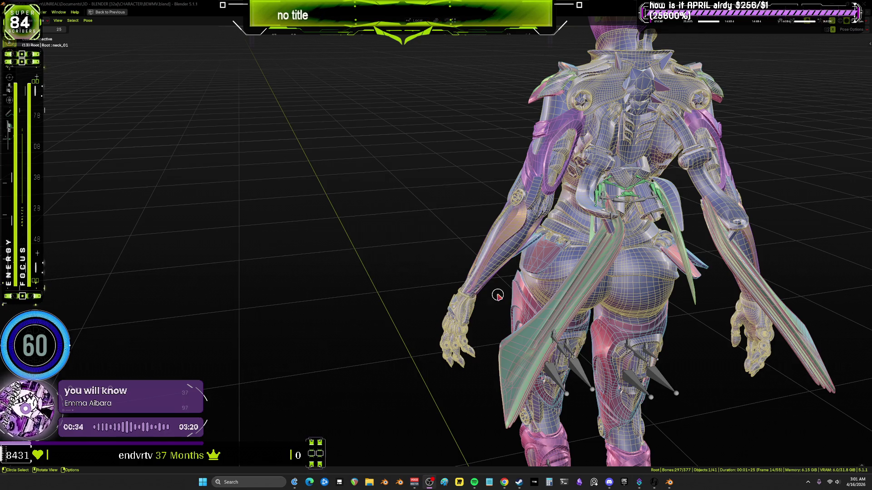
Close Blender without saving changes to BEWMV.blend
right_click(669, 482)
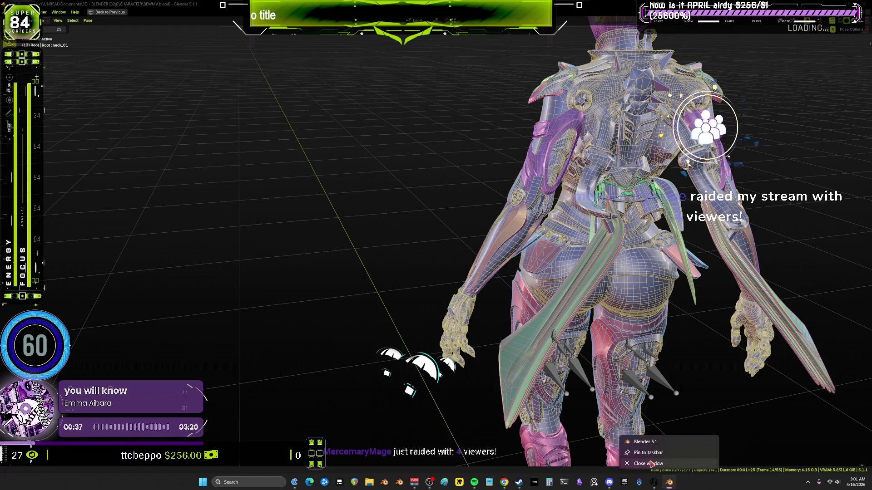
click(650, 464)
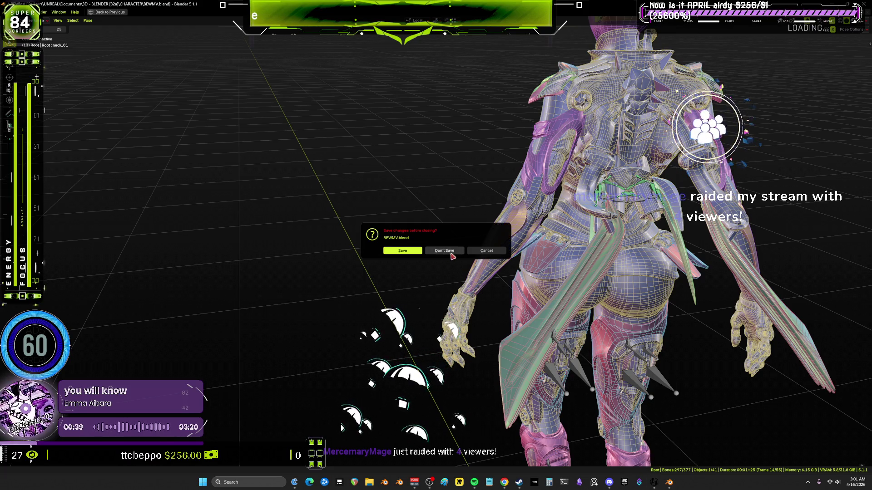
click(486, 251)
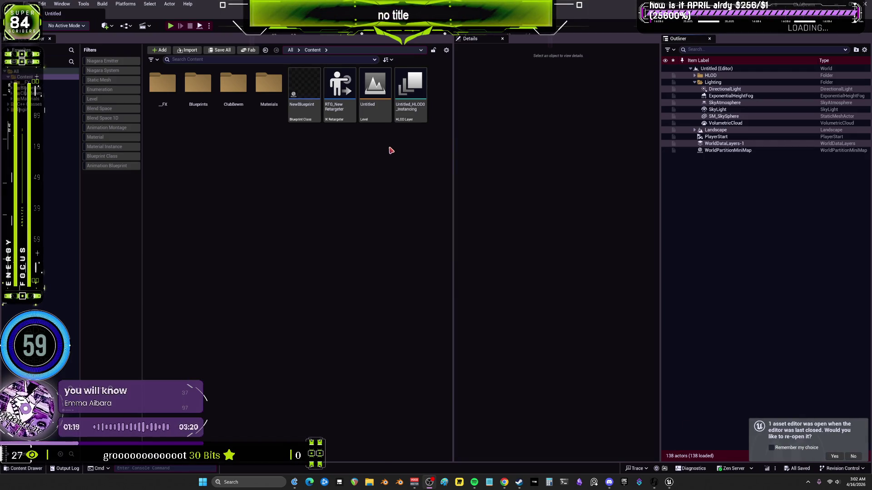
Open NewBlueprint, survey its EventGraph laser nodes and select the Tick Laser Show node
double_click(315, 119)
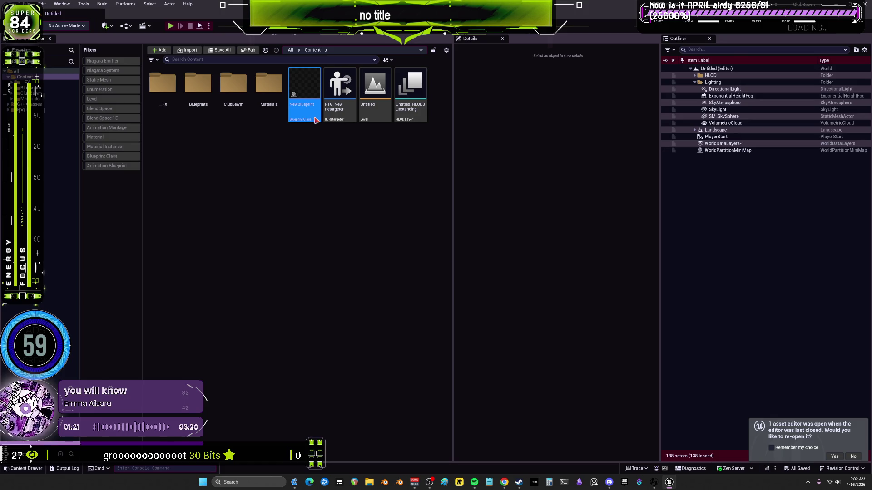
drag(599, 205, 578, 153)
click(462, 212)
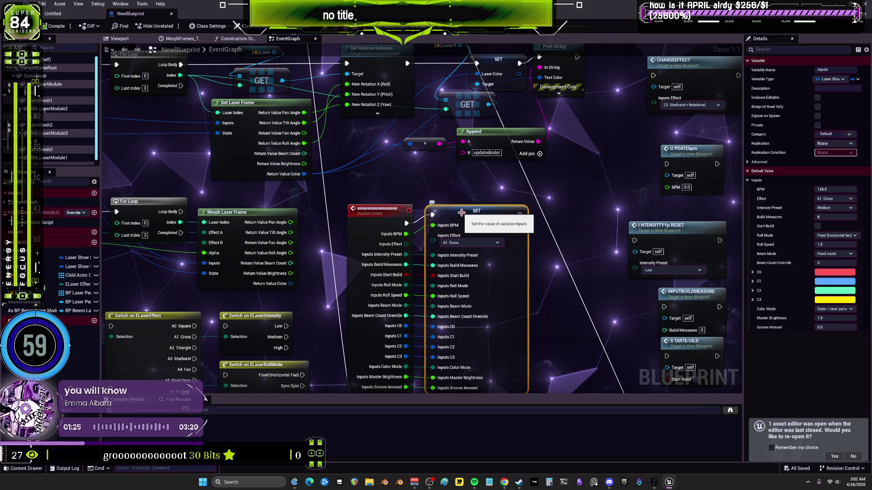
drag(462, 213, 458, 246)
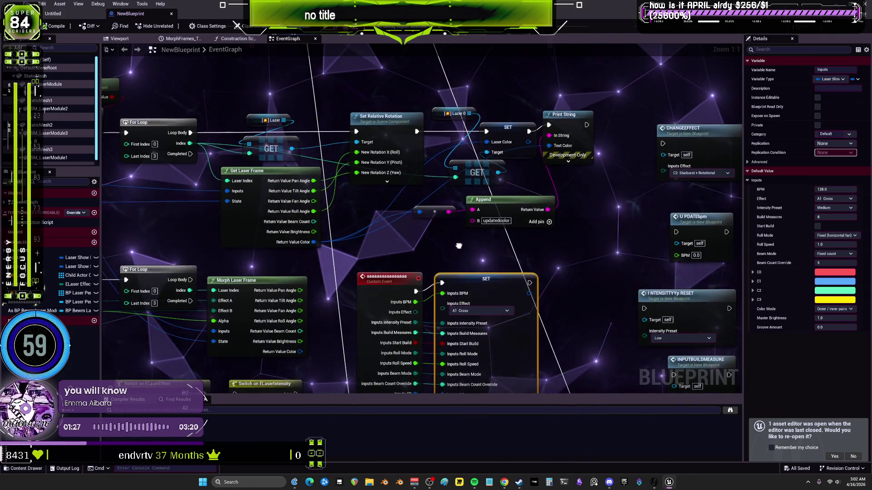
scroll(459, 246, down, 2)
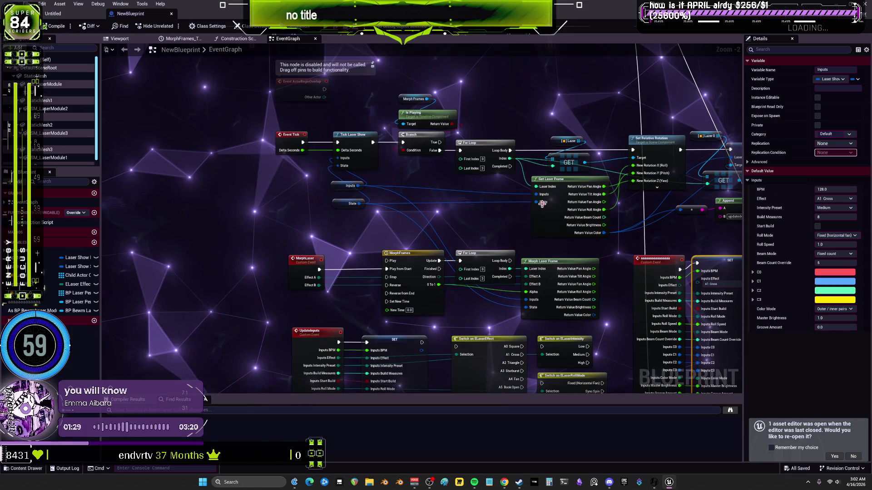
mouse_move(542, 209)
mouse_down()
mouse_move(538, 190)
mouse_move(497, 289)
mouse_up()
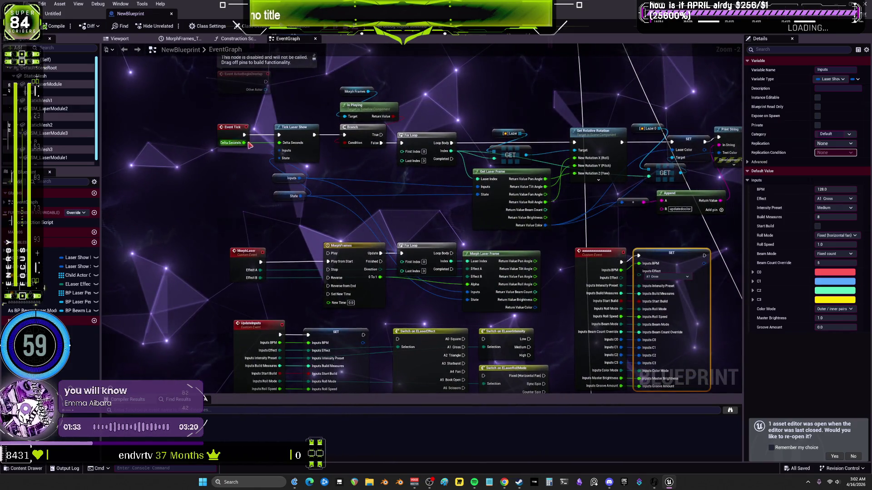
click(295, 128)
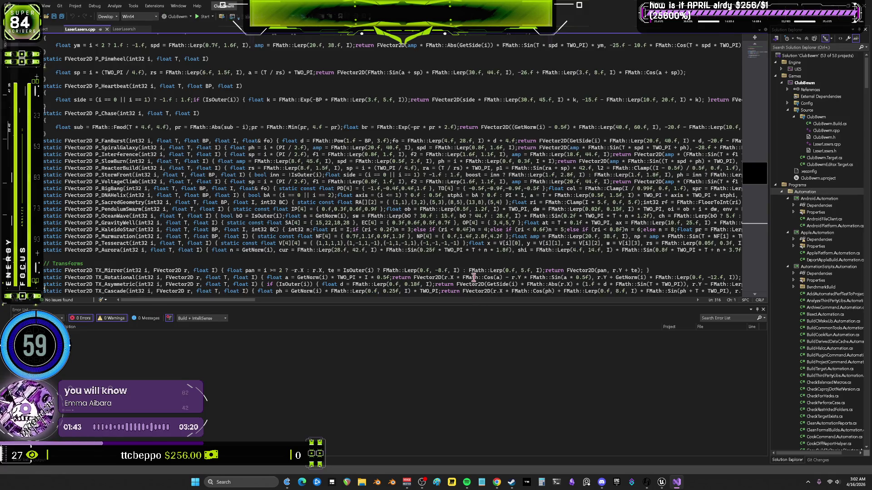
Switch to LaserLasers.cpp and look over the block of pattern functions
scroll(446, 234, up, 15)
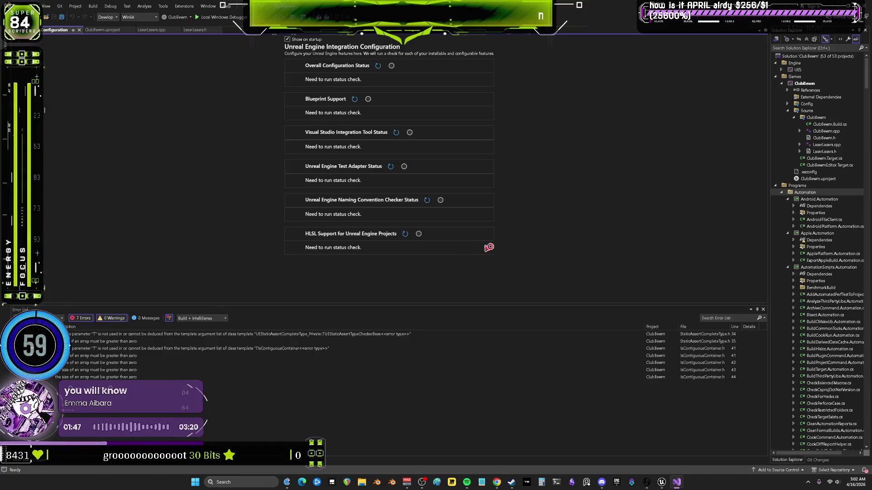
click(155, 30)
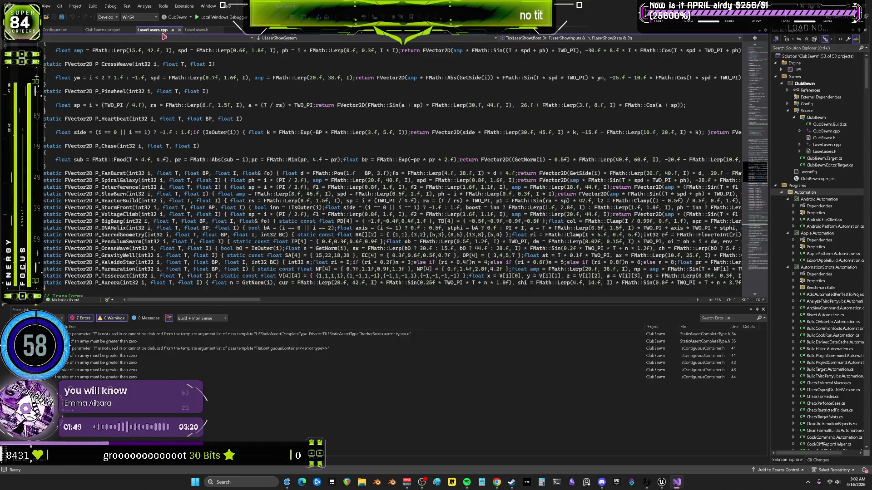
scroll(406, 218, down, 1)
drag(600, 242, 277, 181)
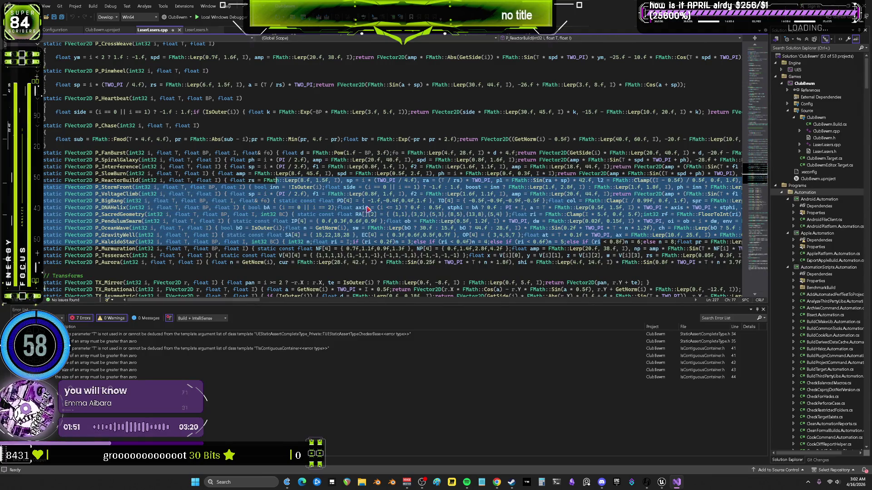
click(460, 316)
scroll(446, 224, up, 5)
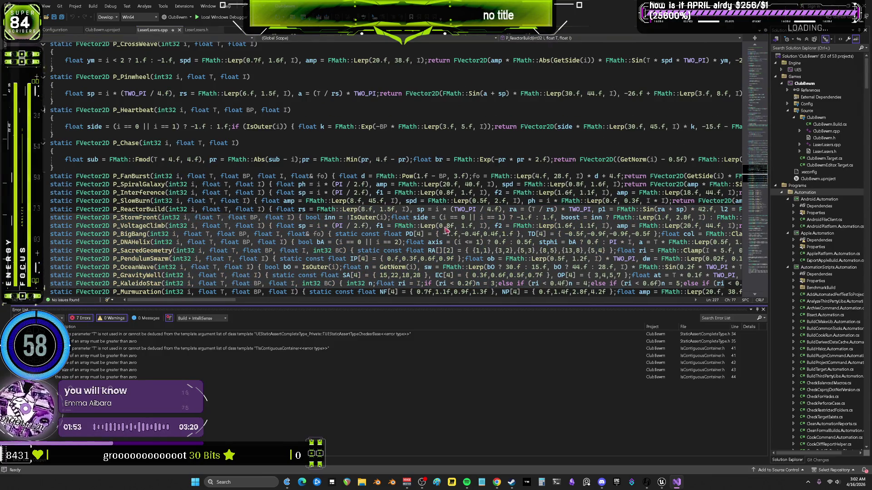
scroll(446, 223, down, 4)
drag(167, 300, 224, 300)
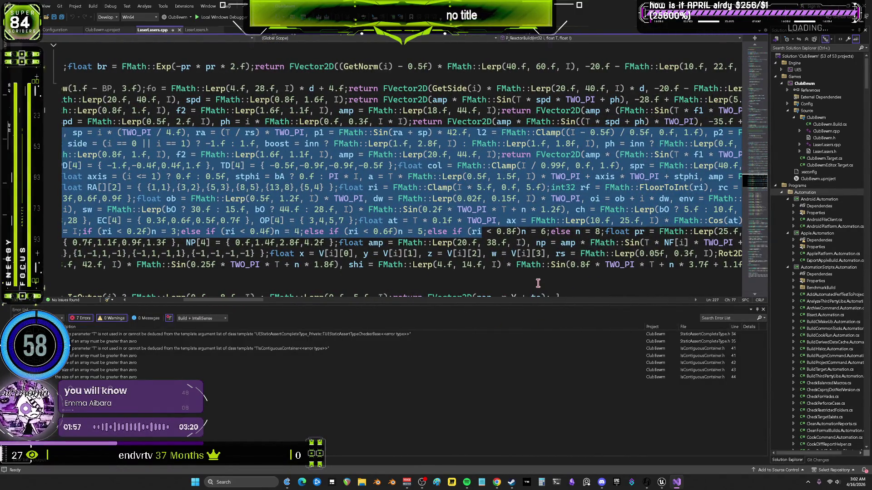
click(538, 285)
Scroll through the LaserLasers.cpp pattern and Transforms functions, then return to Unreal's Blueprint editor
mouse_move(480, 209)
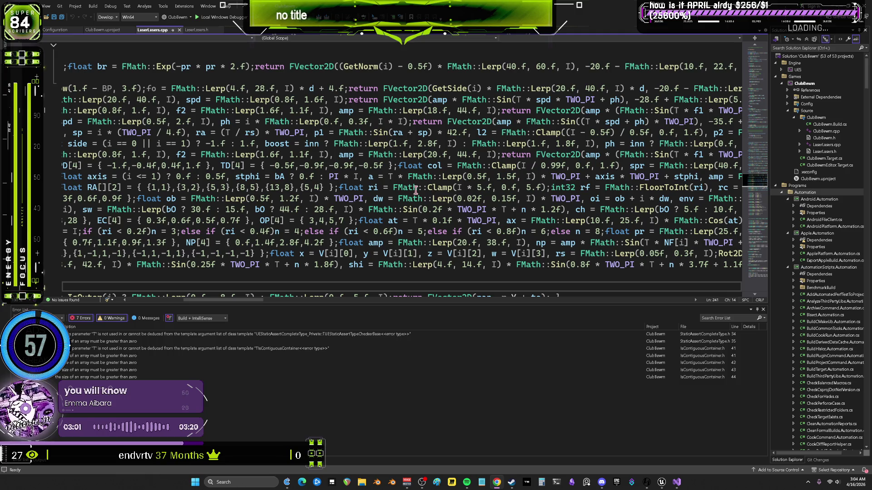
scroll(327, 302, right, 10)
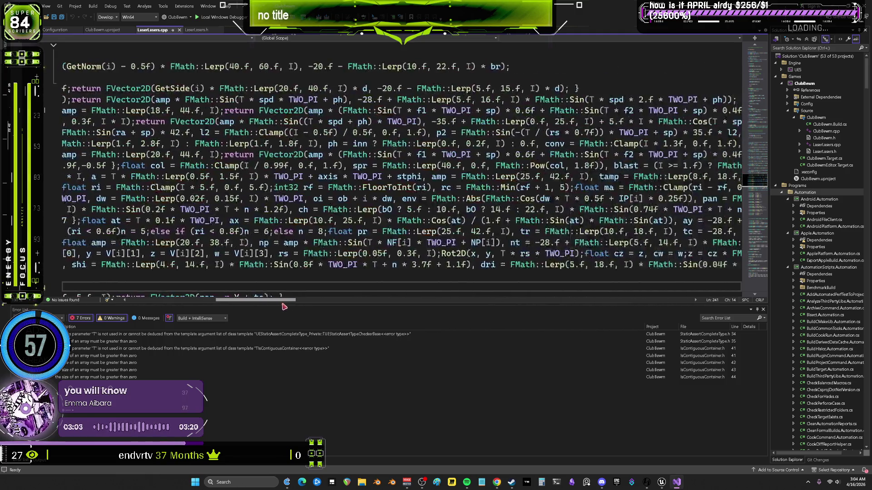
mouse_move(362, 304)
mouse_down()
mouse_move(482, 303)
mouse_move(250, 309)
mouse_up()
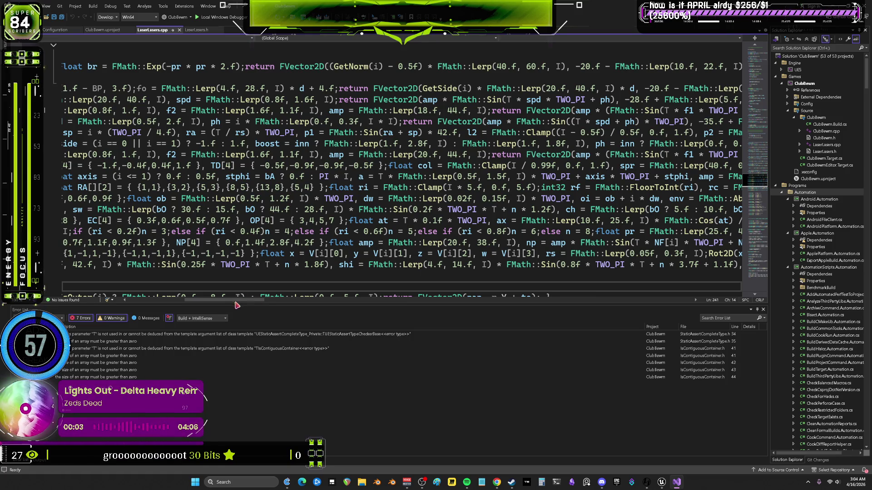
scroll(315, 205, up, 5)
drag(236, 306, 160, 301)
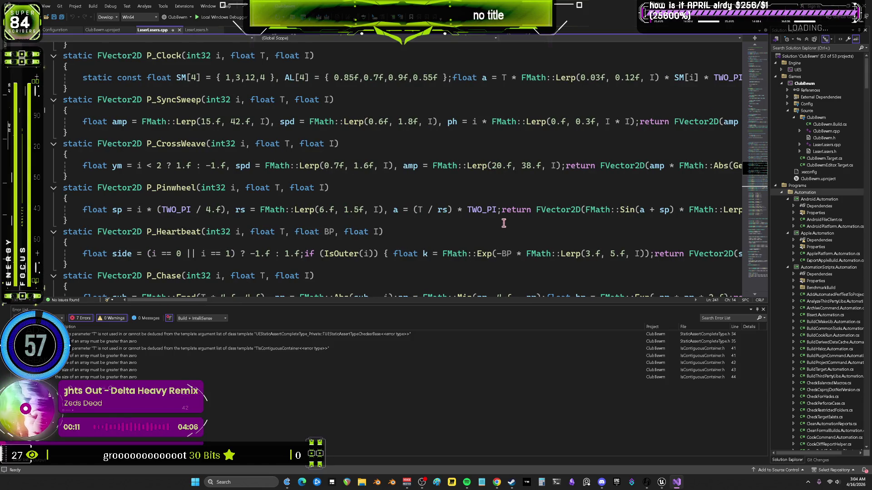
scroll(503, 226, down, 4)
scroll(503, 226, down, 7)
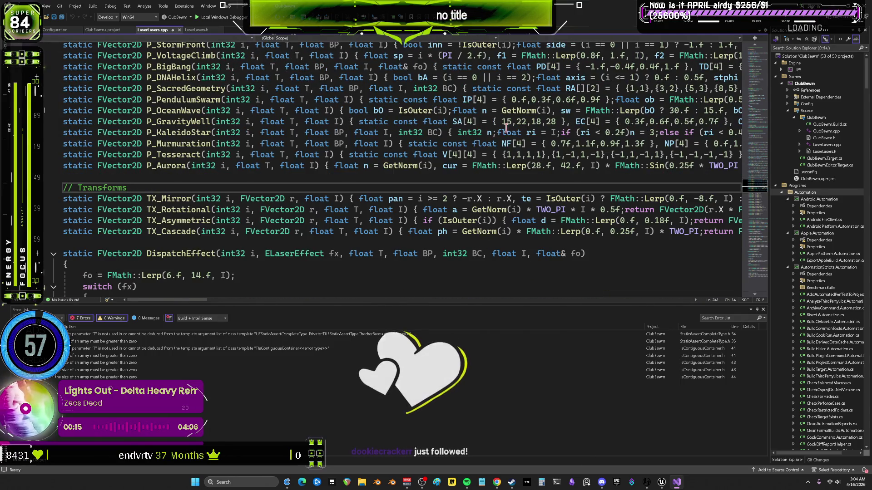
scroll(636, 92, up, 3)
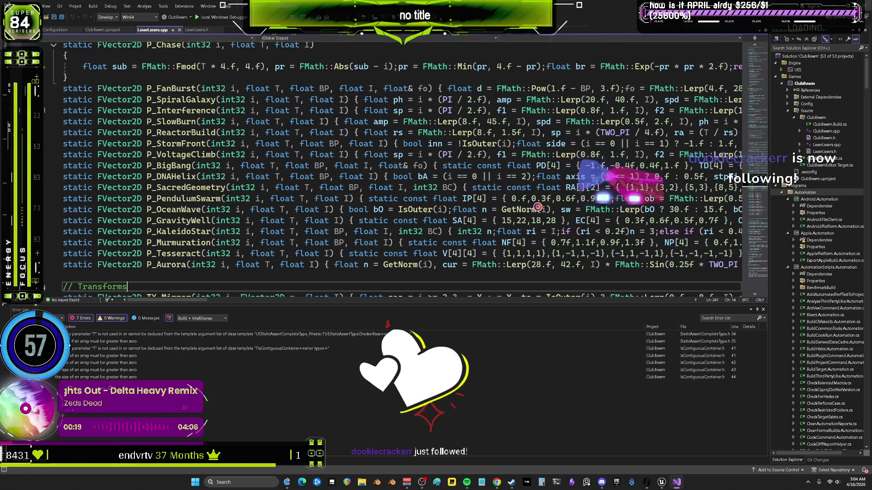
key(alt+Tab)
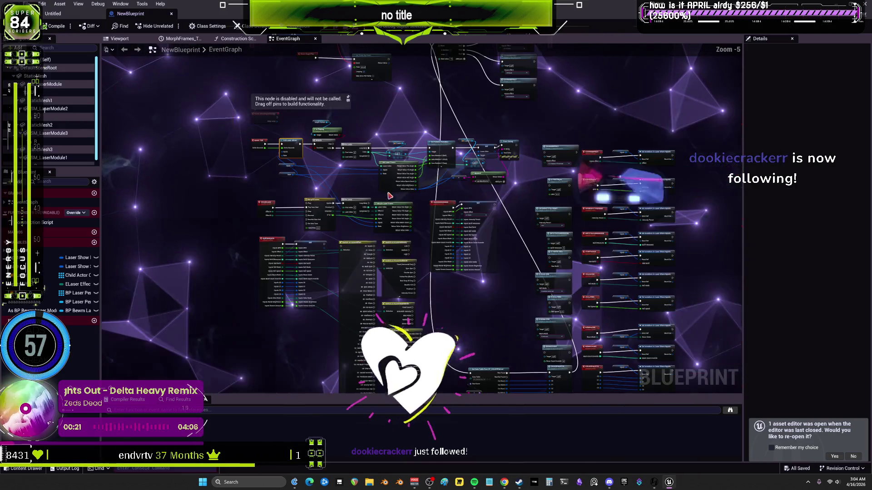
Move Event BeginPlay and Set Timer by Event lower left, then orbit NewBlueprint's viewport around the lasers
drag(389, 196, 485, 134)
scroll(254, 106, up, 3)
mouse_move(254, 106)
mouse_down()
mouse_move(324, 206)
mouse_move(333, 195)
mouse_move(268, 229)
mouse_up()
drag(345, 131, 388, 187)
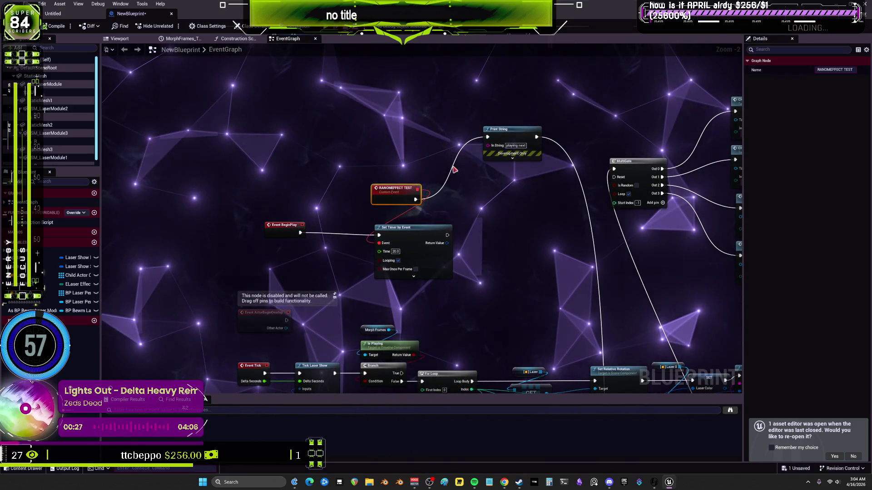
click(120, 39)
mouse_move(401, 149)
mouse_down()
mouse_move(386, 150)
mouse_move(502, 152)
mouse_up()
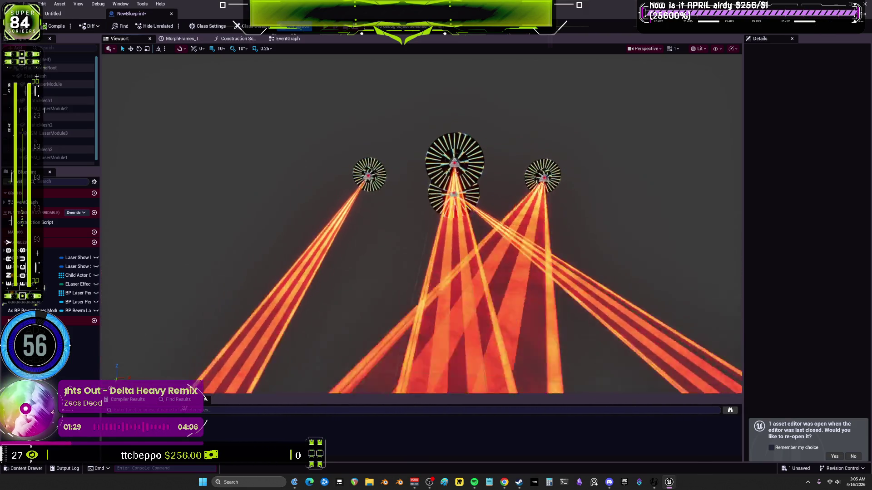
drag(461, 195, 461, 195)
drag(449, 150, 449, 150)
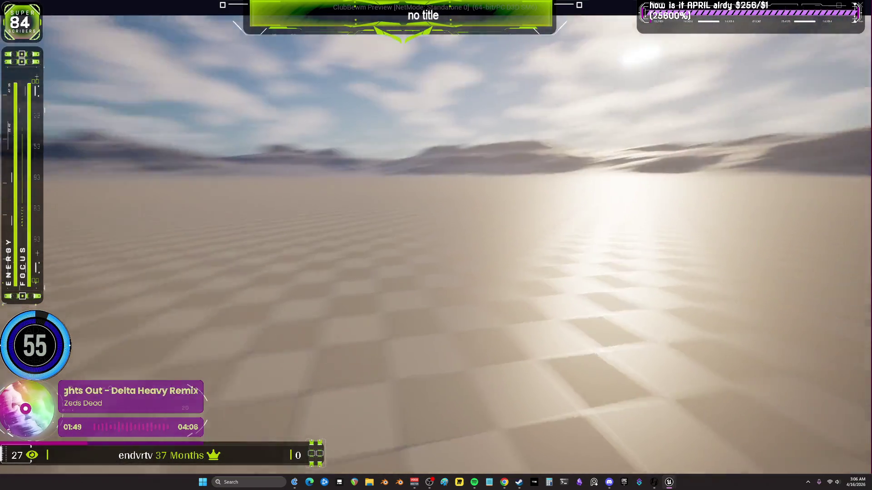
key(Escape)
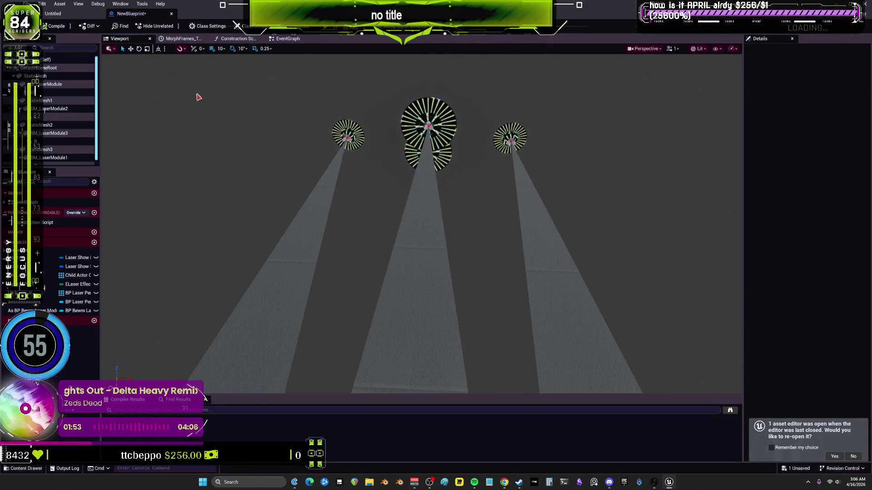
Go back to NewBlueprint's EventGraph and pan to the CHANGEEFFECT, UPDATEbpm and INTENSITY events
click(290, 39)
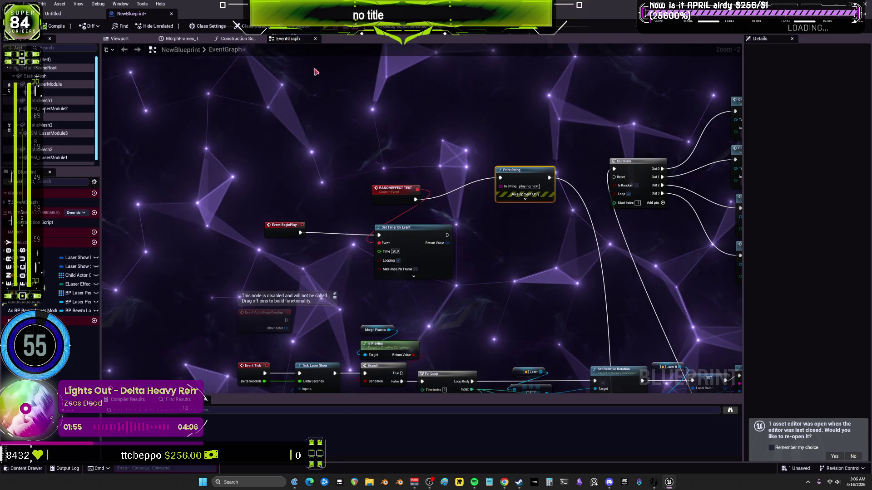
mouse_move(506, 275)
mouse_down()
mouse_move(111, 140)
mouse_move(232, 96)
mouse_move(130, 23)
mouse_up()
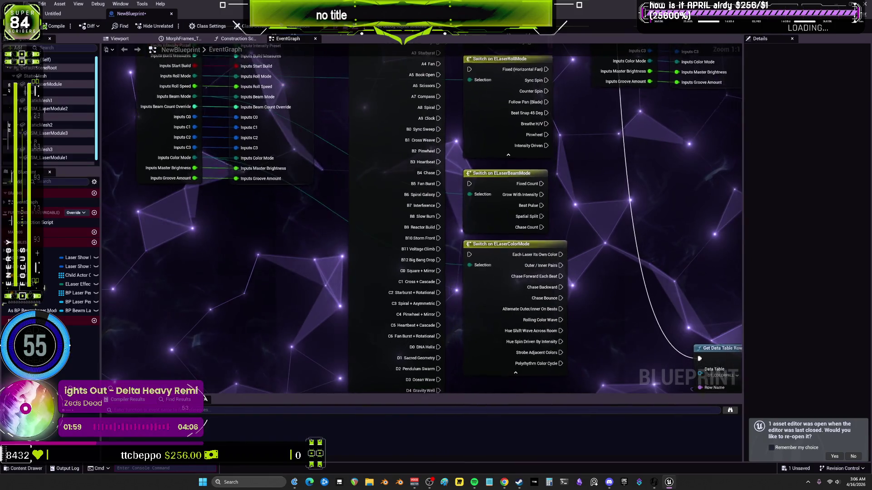
mouse_move(497, 88)
mouse_down()
mouse_move(511, 299)
mouse_move(200, 272)
mouse_move(336, 250)
mouse_up()
drag(492, 186, 668, 293)
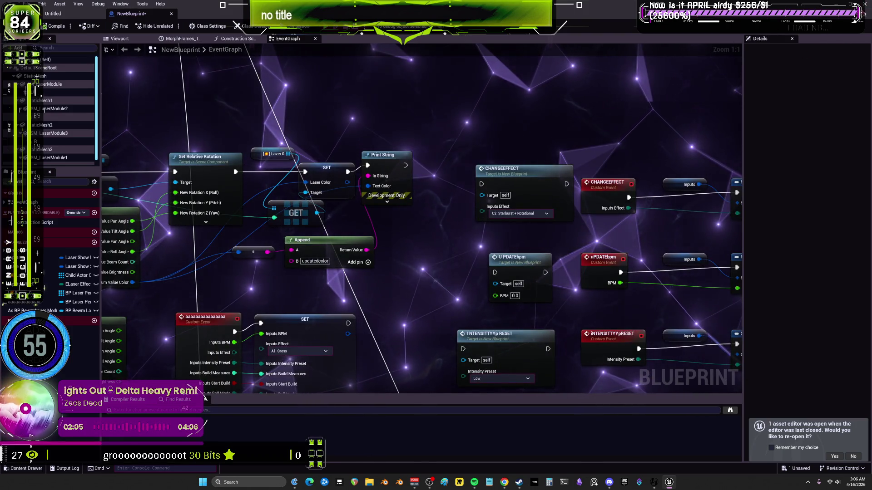
Quit the editor, answering the Save Content prompt for NewBlueprint
key(ctrl+shift+s)
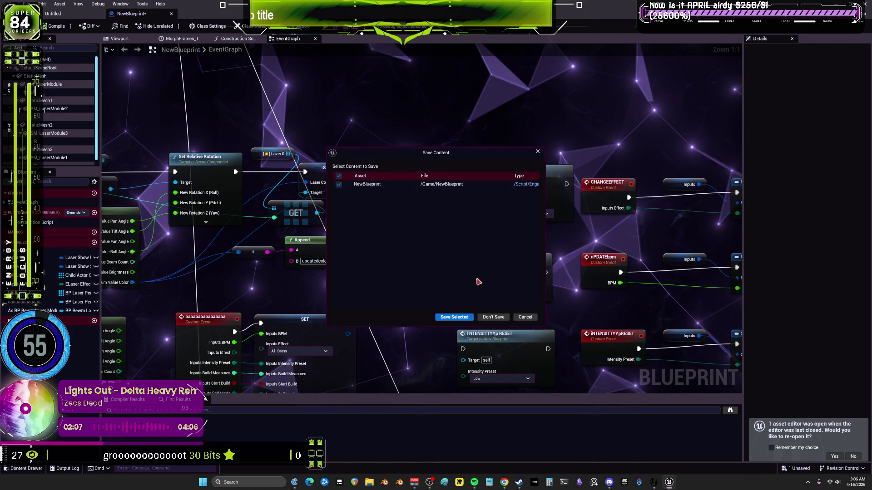
click(492, 317)
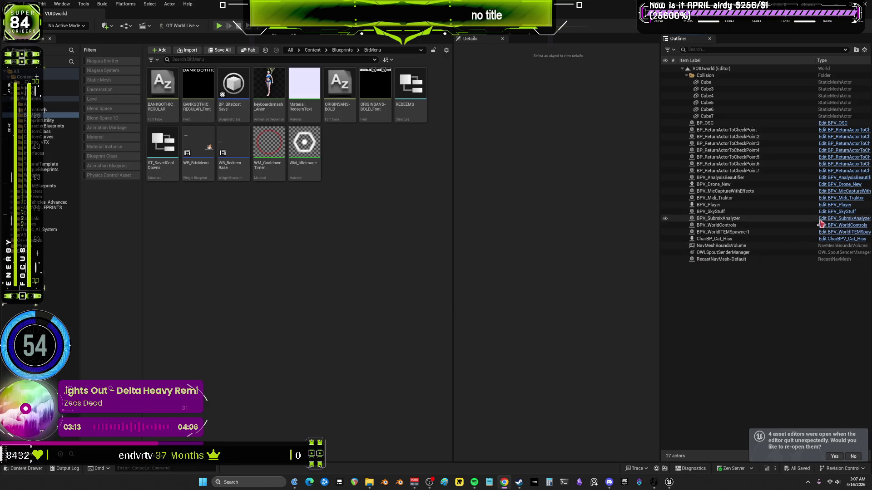
Open the drone, player and cat Blueprints from the Outliner in a maximized Blueprint editor
click(843, 191)
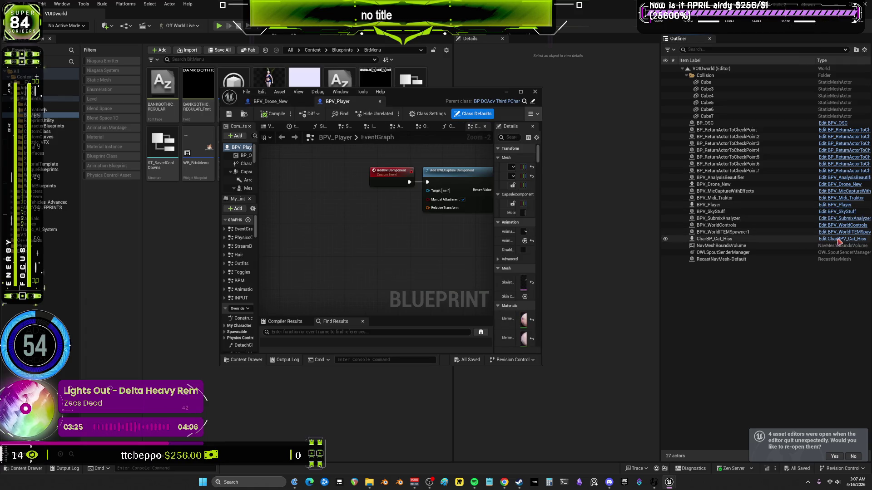
click(520, 92)
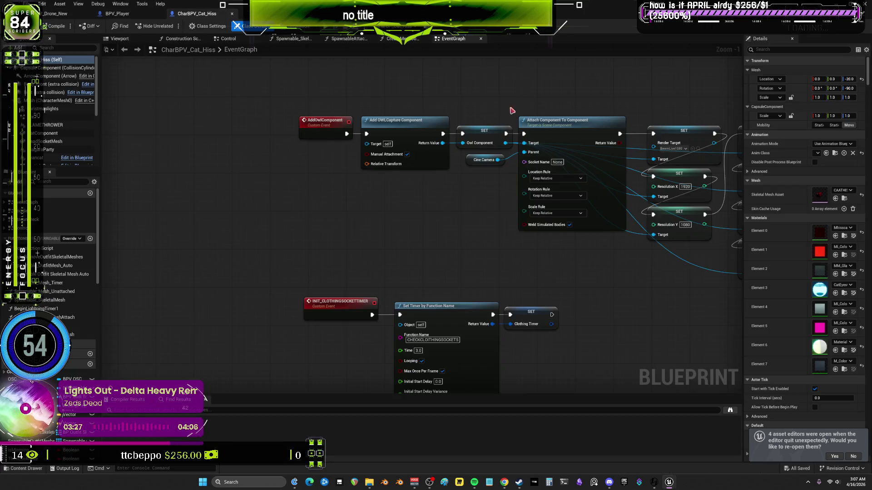
scroll(452, 123, up, 2)
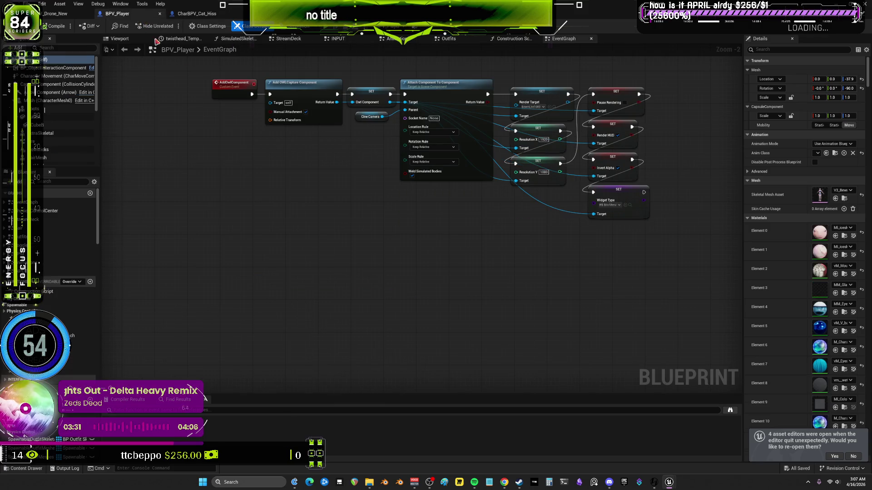
right_click(67, 17)
Box-select BPV_Drone_New's AddOwlComponent chain and shift it slightly right and down
click(373, 125)
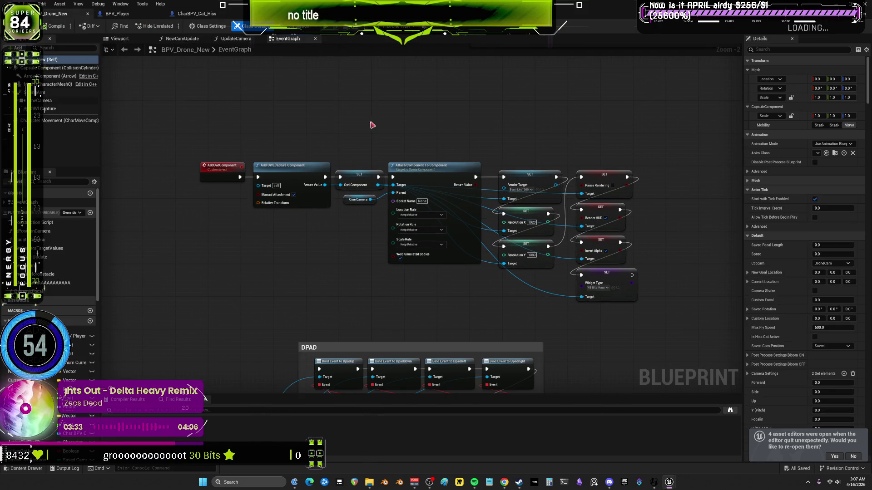
drag(163, 115, 612, 287)
drag(615, 278, 673, 290)
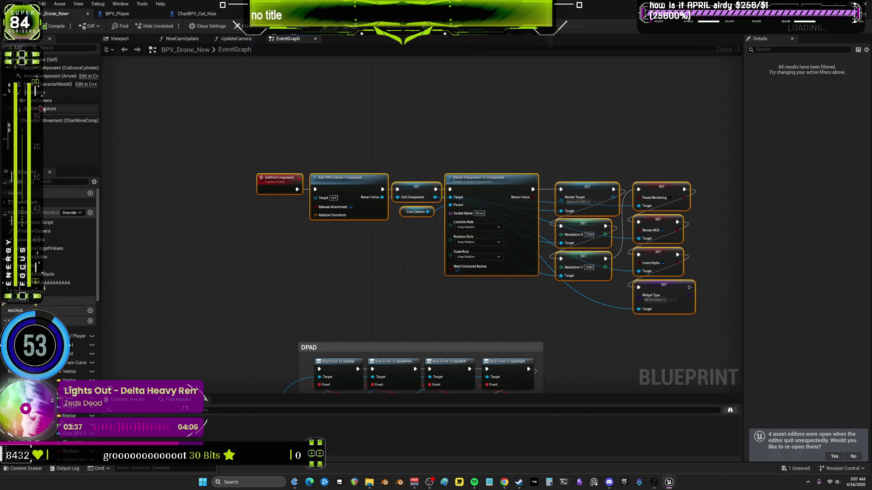
scroll(318, 259, down, 1)
drag(318, 259, 320, 169)
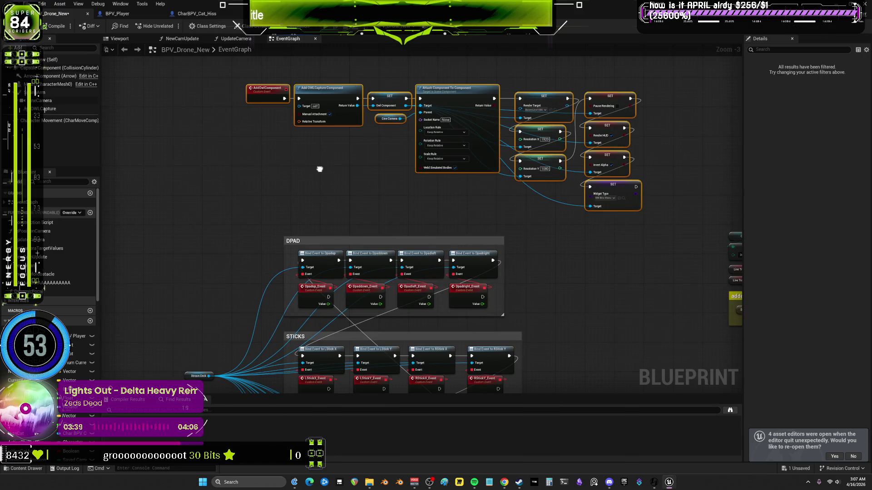
Inspect the AddOwlComponent event, then survey the Event Tick and camera-control groups back to BeginPlay
double_click(280, 102)
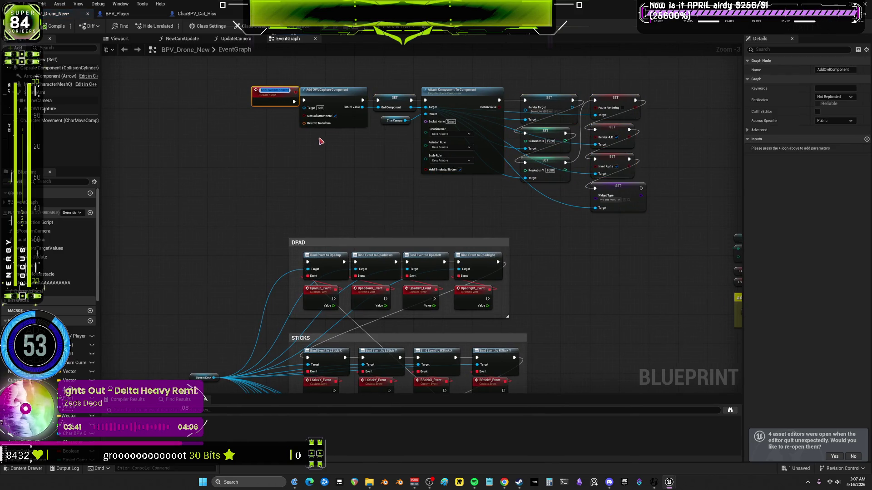
scroll(334, 168, down, 2)
scroll(513, 164, up, 5)
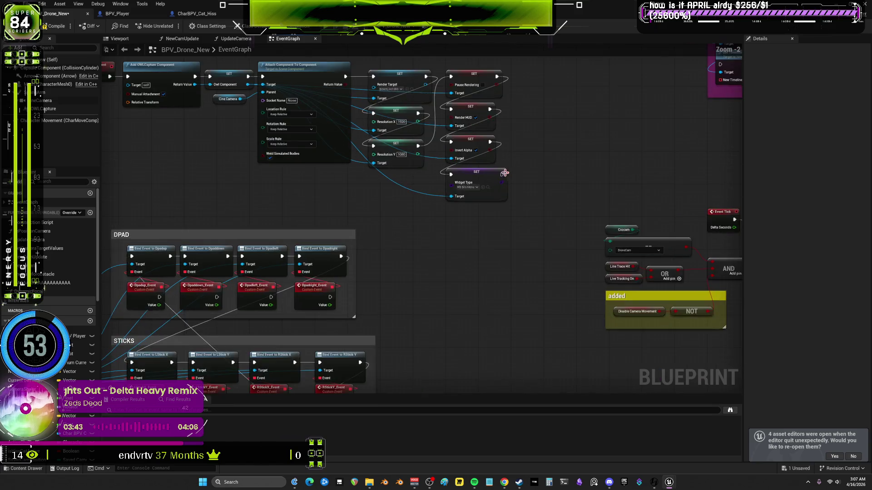
drag(512, 161, 345, 148)
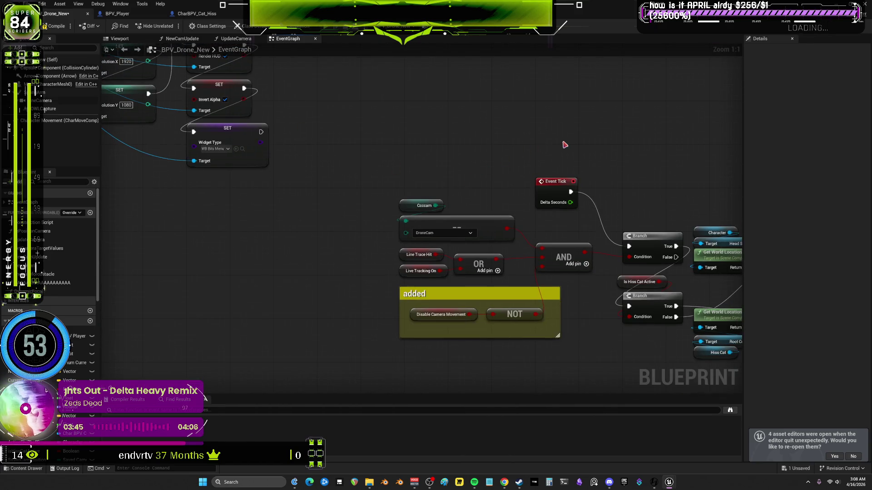
scroll(564, 144, down, 3)
drag(564, 144, 469, 255)
mouse_move(547, 197)
mouse_down()
mouse_move(491, 243)
mouse_move(264, 174)
mouse_up()
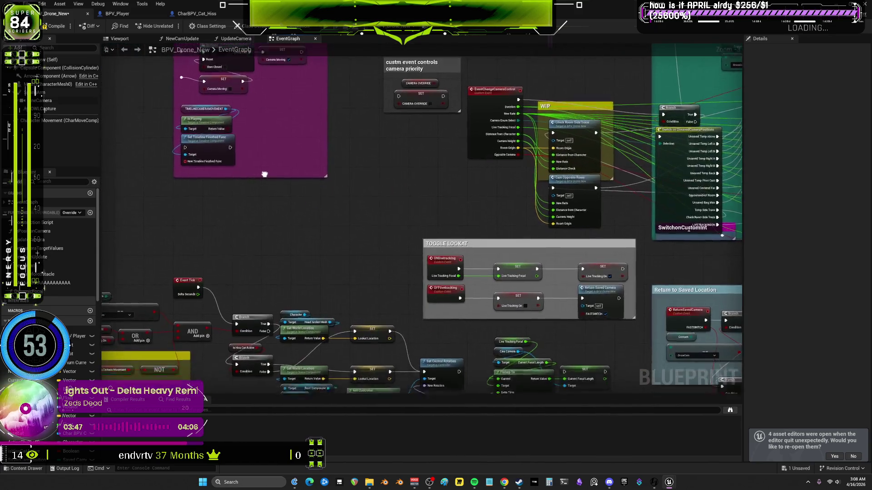
scroll(264, 174, down, 4)
scroll(335, 225, up, 2)
scroll(316, 154, down, 1)
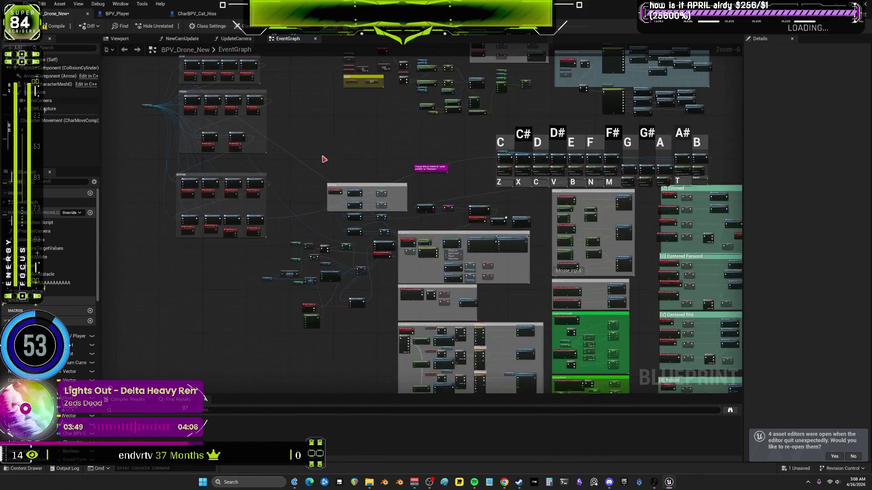
scroll(392, 178, up, 6)
mouse_move(370, 336)
mouse_down()
mouse_move(477, 235)
mouse_move(486, 147)
mouse_move(477, 116)
mouse_move(399, 126)
mouse_up()
Add an AddOwlComponent call node just above the BeginPlay group
right_click(400, 128)
text(AddOwlComponent)
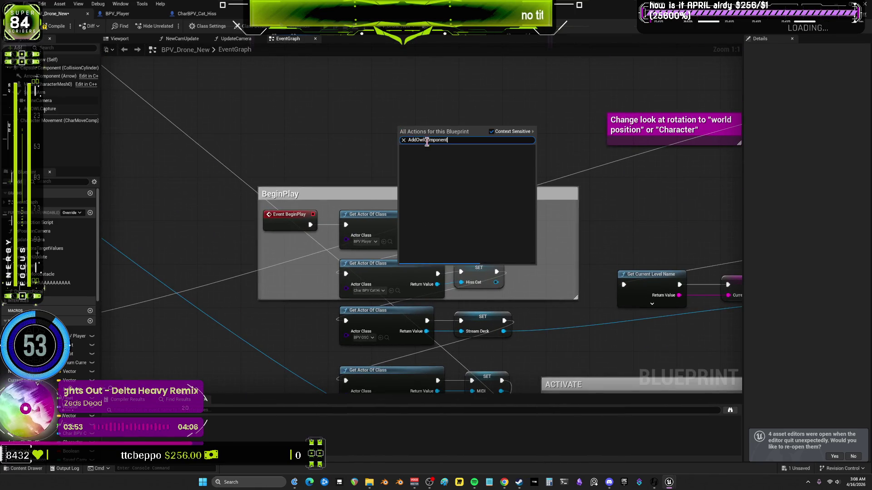
key(Return)
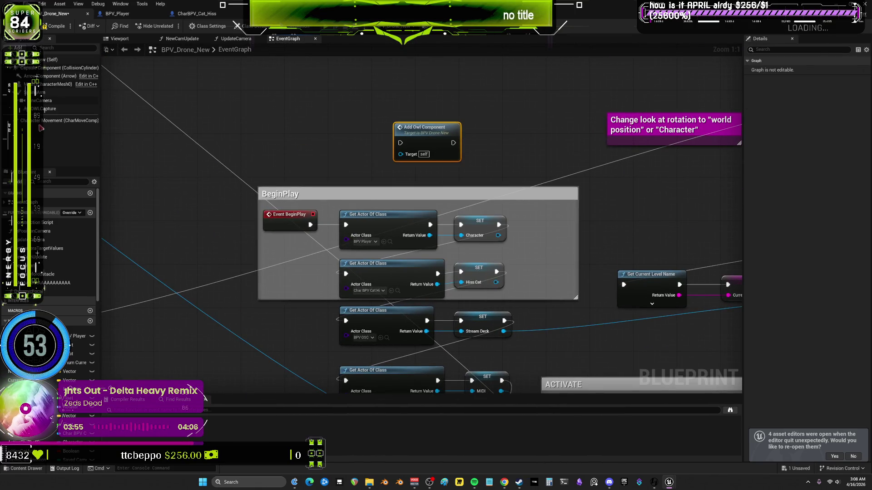
Pan toward the capture setup nodes and open the action search for an OWL component getter
scroll(357, 126, down, 2)
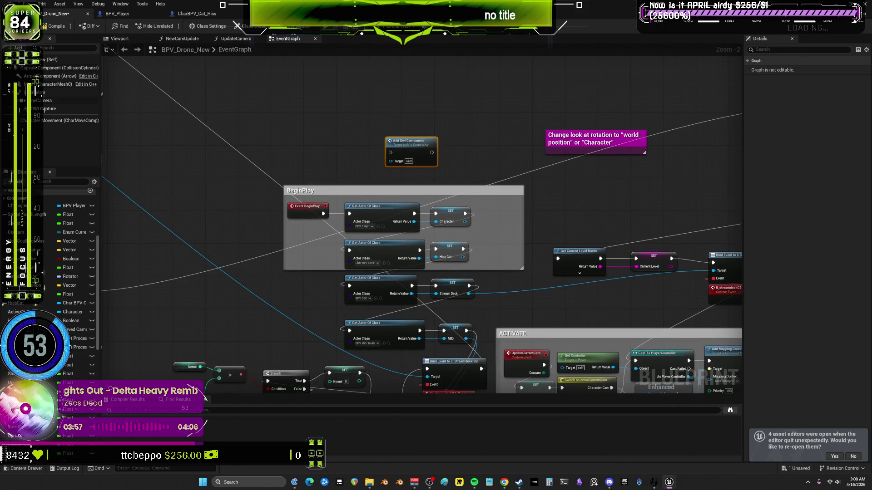
scroll(72, 282, down, 5)
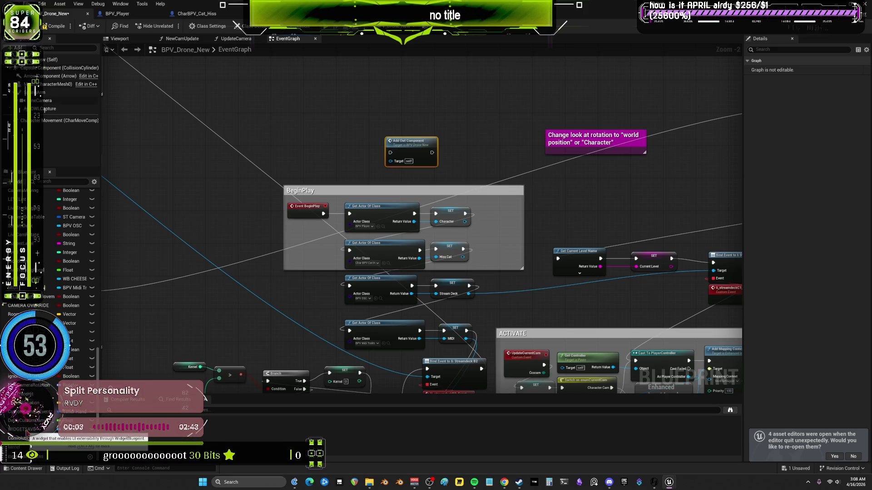
drag(299, 140, 323, 186)
scroll(322, 186, down, 3)
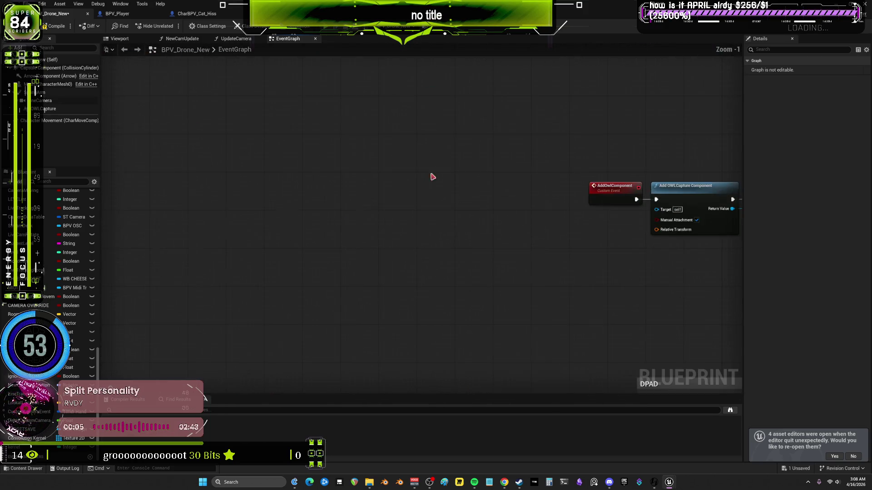
scroll(430, 173, up, 5)
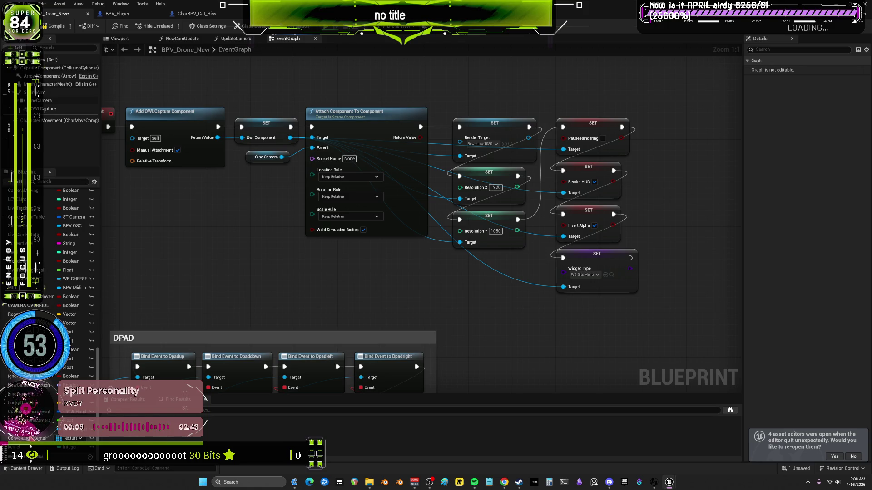
scroll(54, 305, up, 8)
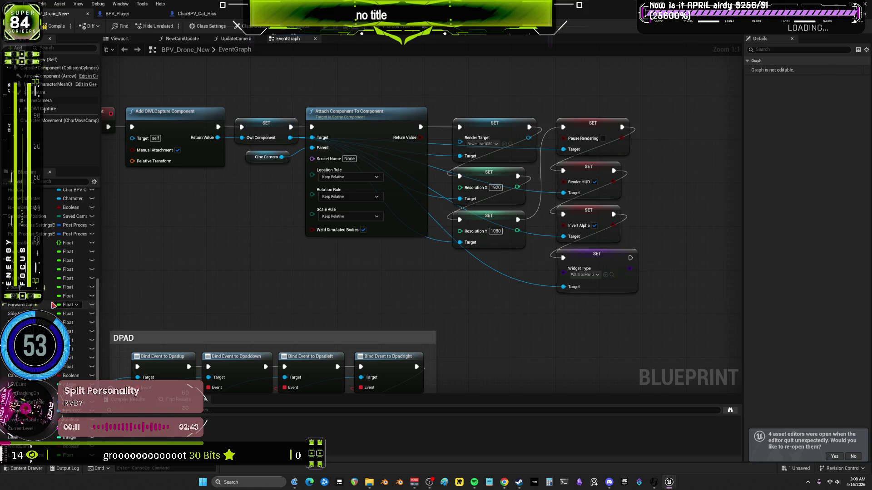
scroll(53, 304, up, 5)
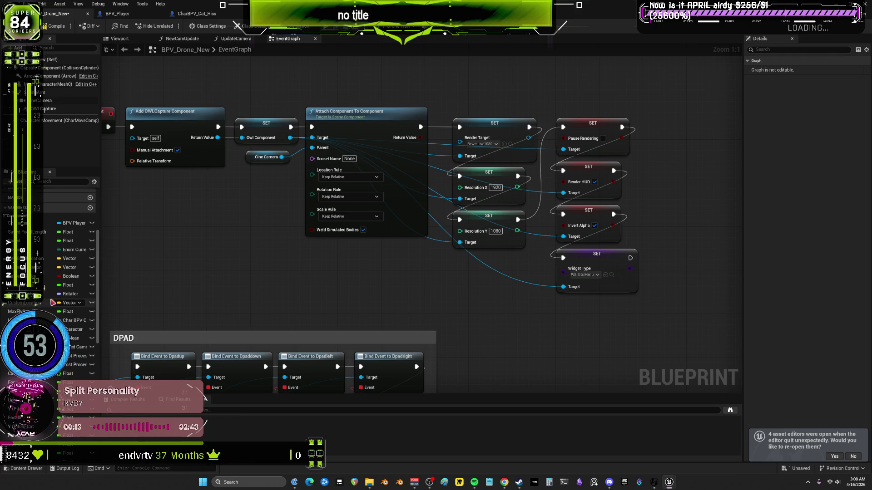
right_click(228, 249)
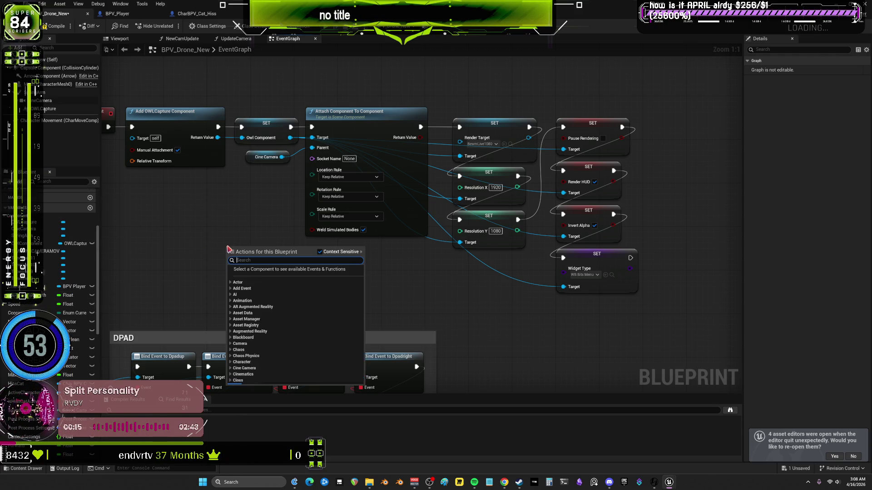
Place an Owl Component getter beside Add Owl Component in the drone's BeginPlay graph
text(get owl co)
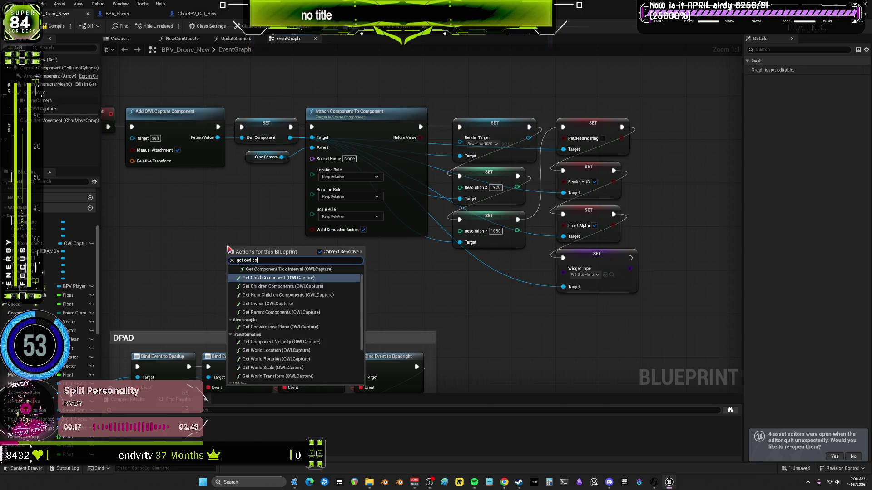
text(mponentt)
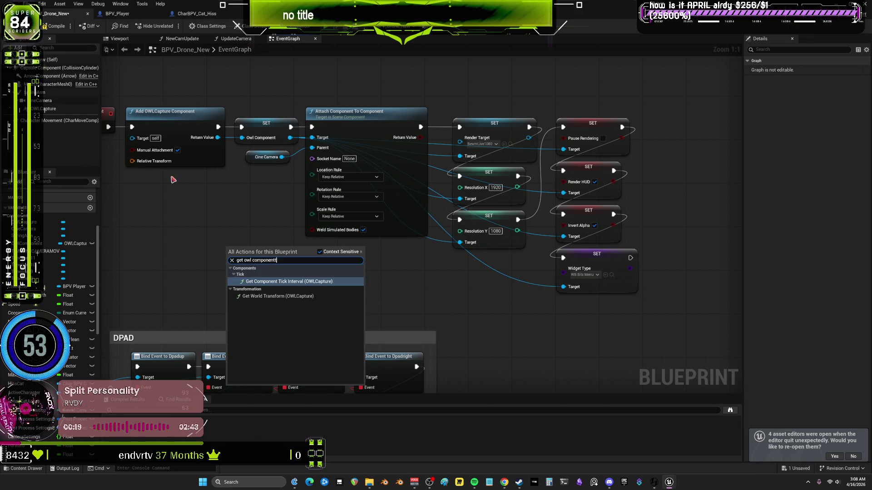
click(237, 168)
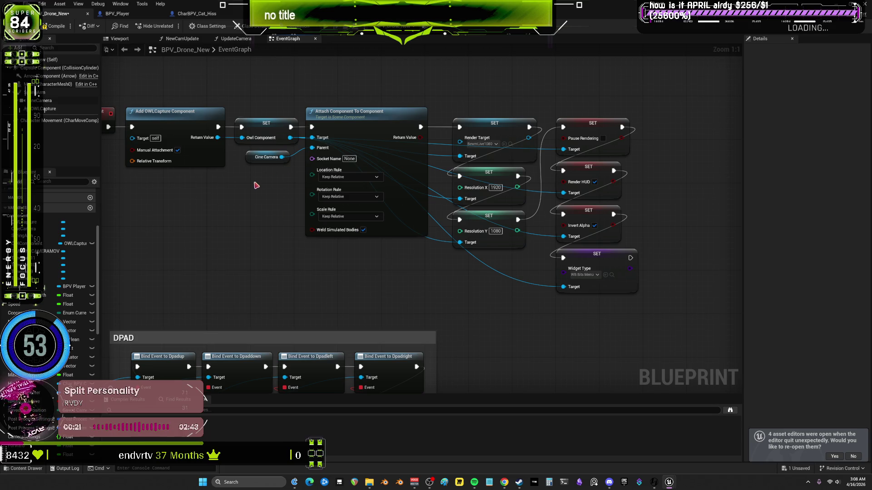
drag(235, 197, 217, 196)
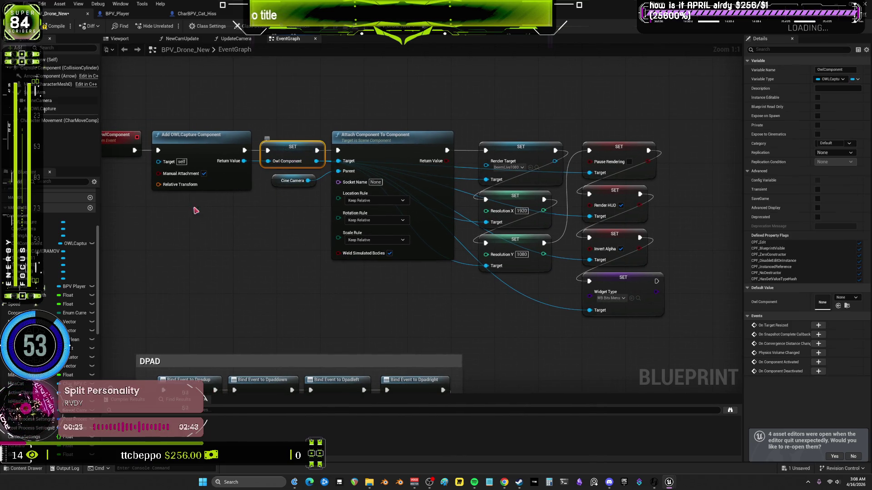
mouse_move(73, 243)
mouse_down()
mouse_move(243, 259)
mouse_move(521, 362)
mouse_up()
click(238, 252)
drag(634, 346, 299, 177)
mouse_move(376, 242)
mouse_down()
mouse_move(530, 374)
mouse_move(515, 471)
mouse_move(441, 328)
mouse_move(499, 245)
mouse_move(475, 206)
mouse_move(500, 213)
mouse_up()
Add Set Component Tick Enabled after Add Owl Component and hook both into the BeginPlay chain
text(set tick en)
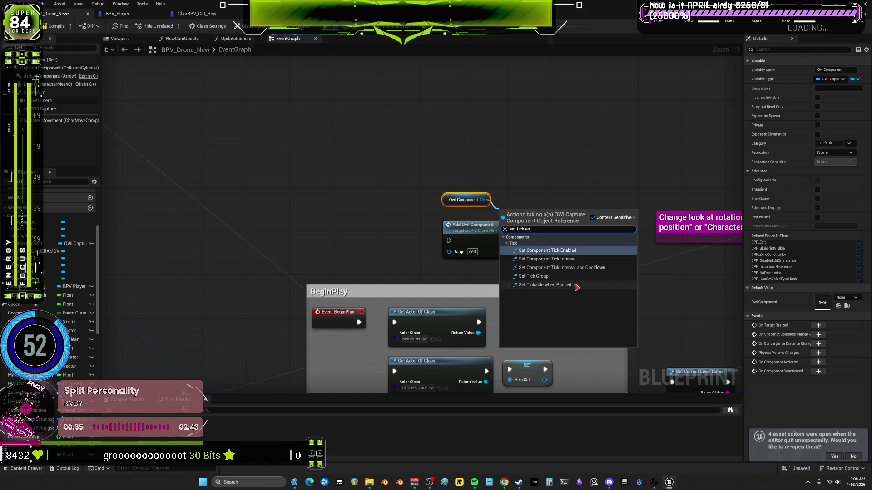
click(576, 251)
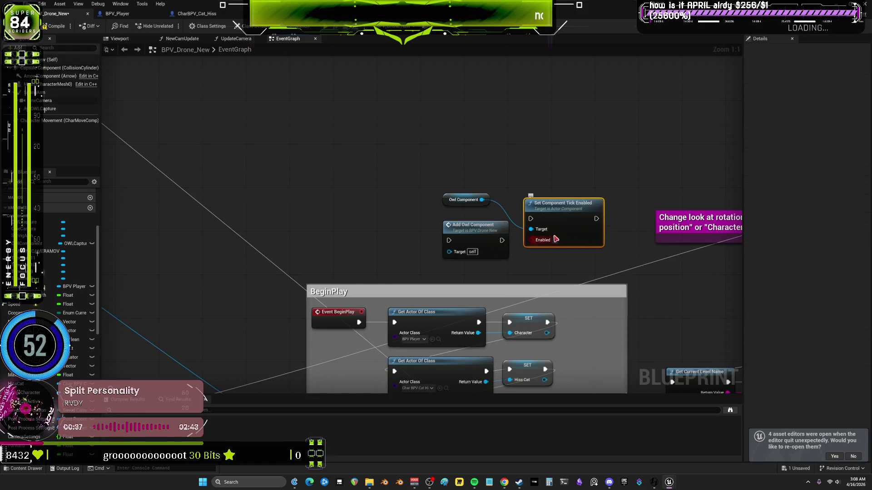
drag(501, 241, 530, 218)
mouse_move(472, 225)
mouse_down()
mouse_move(538, 188)
mouse_move(478, 209)
mouse_up()
drag(596, 362, 566, 179)
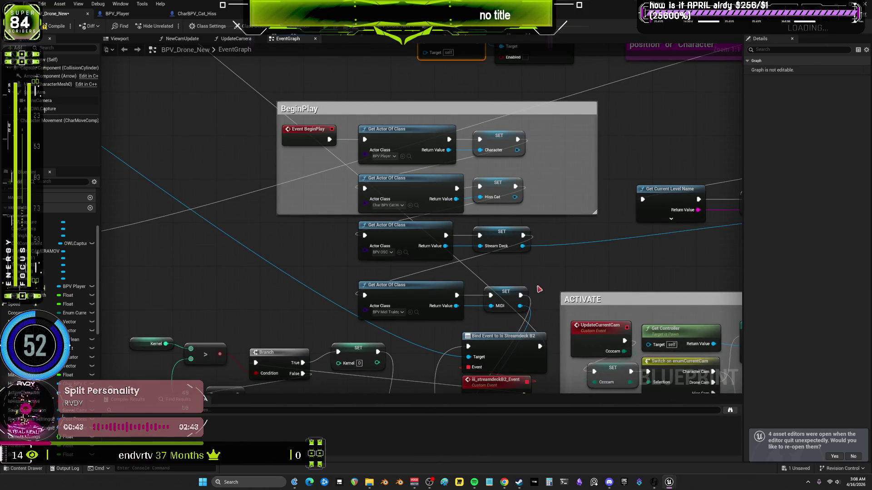
drag(522, 296, 567, 99)
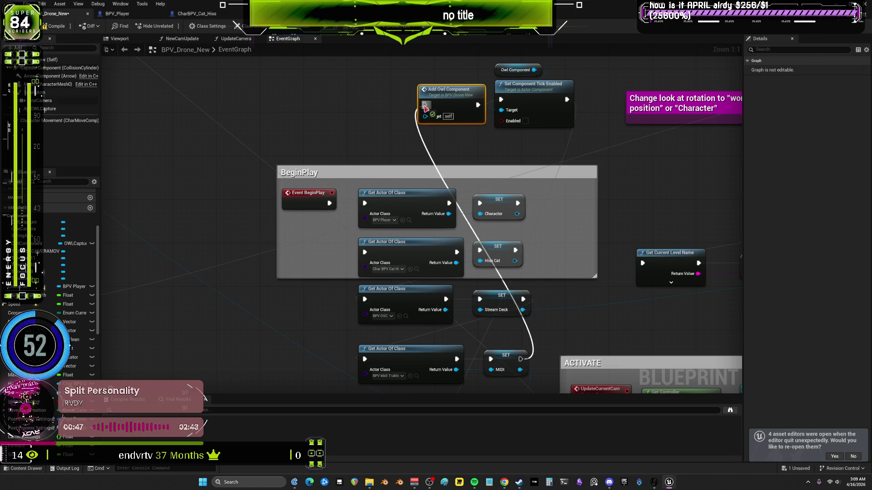
drag(454, 181, 446, 210)
drag(573, 161, 412, 82)
drag(510, 111, 542, 127)
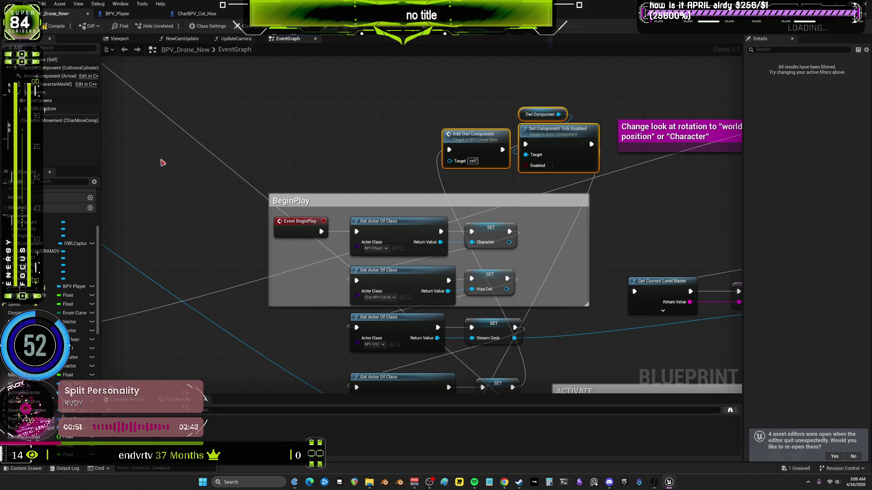
Delete the drone's OWLCapture component and switch to the BPV_Player Blueprint
click(53, 109)
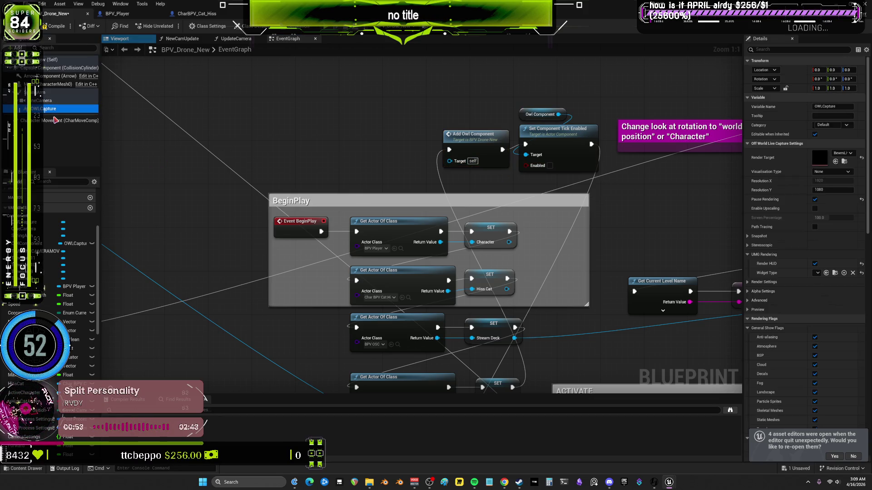
key(Delete)
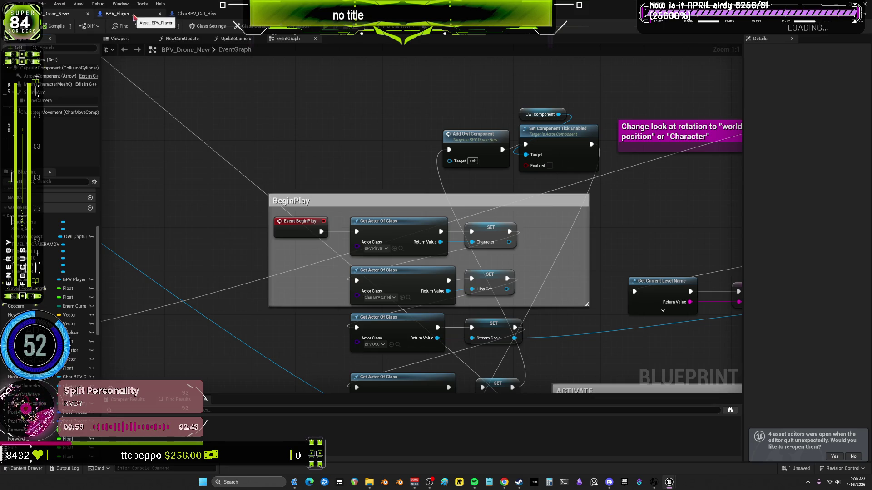
click(134, 17)
Navigate BPV_Player's event graph to the BeginPlay and AddOwlComponent area
scroll(540, 256, down, 3)
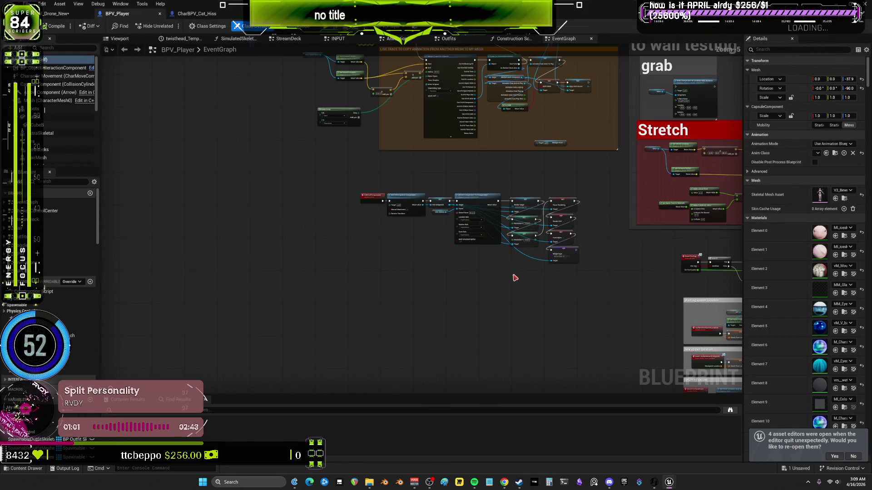
mouse_move(638, 178)
mouse_down()
mouse_move(357, 243)
mouse_move(339, 342)
mouse_up()
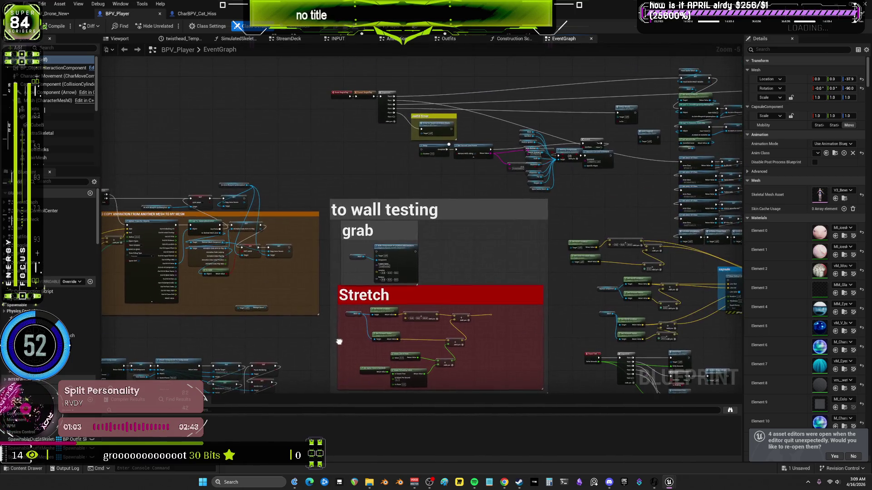
scroll(339, 342, up, 4)
drag(301, 288, 580, 58)
double_click(180, 249)
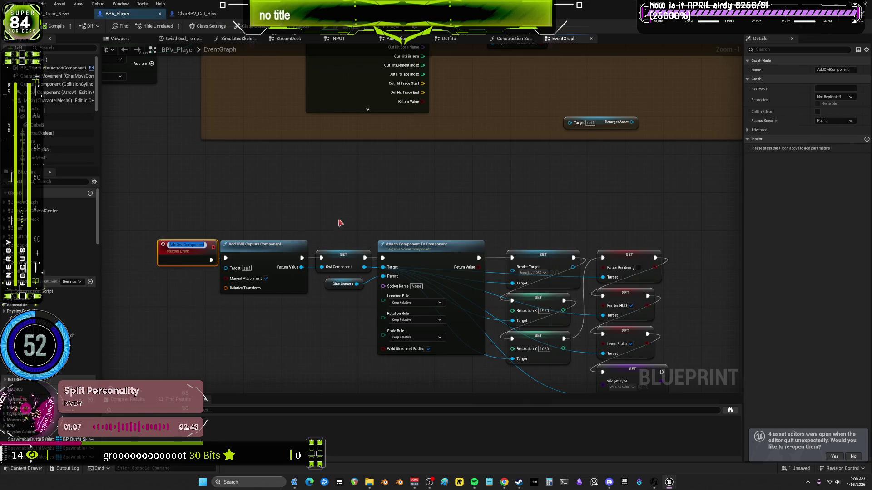
click(493, 176)
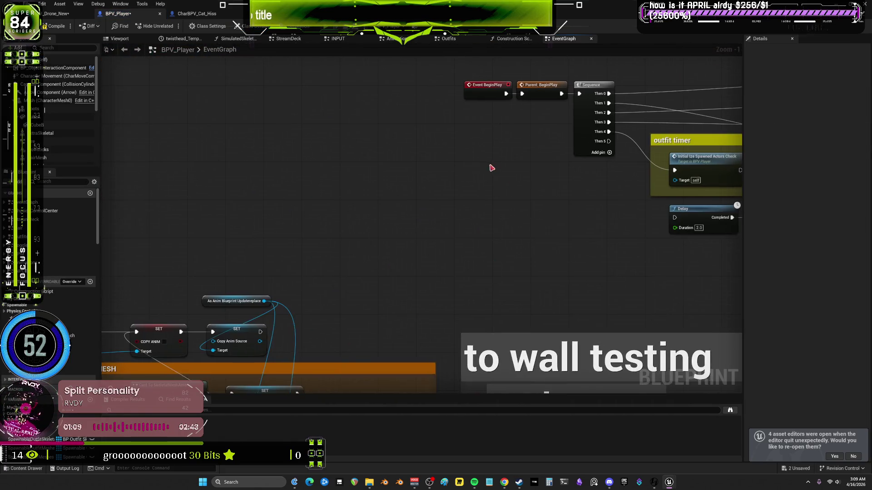
Place an Add Owl Component call node next to the BeginPlay Sequence
right_click(481, 227)
click(507, 246)
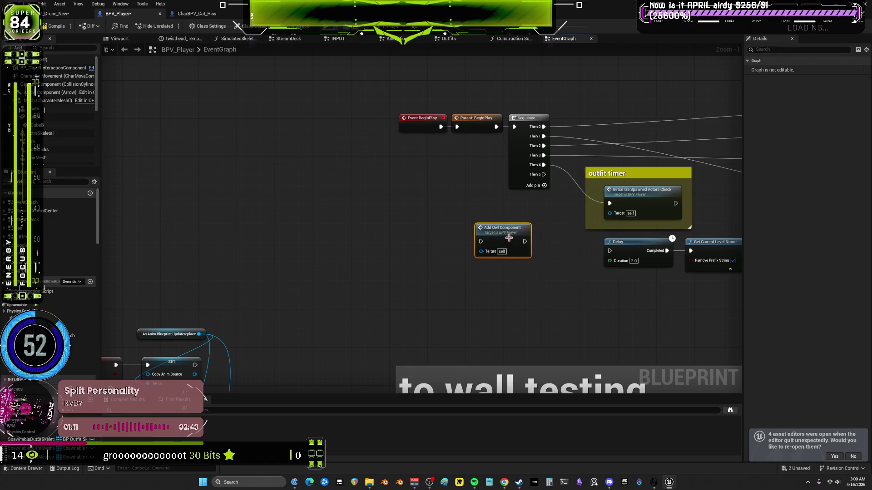
right_click(438, 289)
text(get)
click(296, 268)
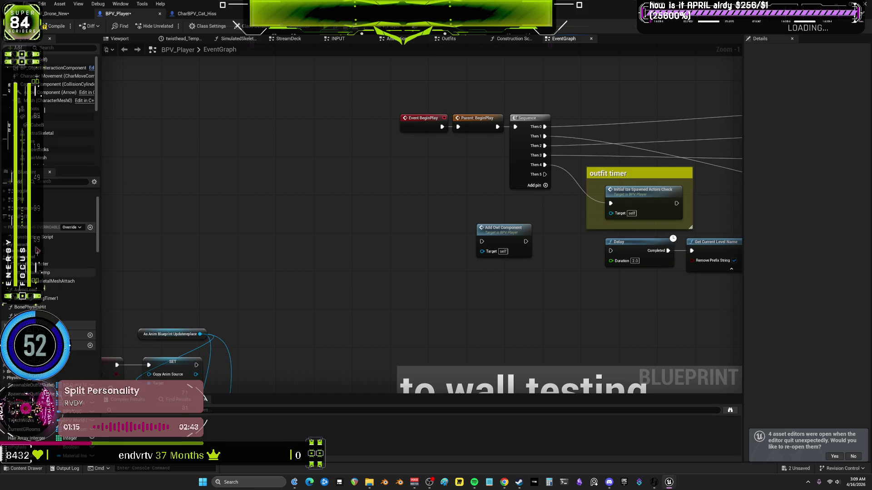
Bring the AddOwlComponent chain into view and select its SET node storing the Owl component
scroll(52, 278, up, 3)
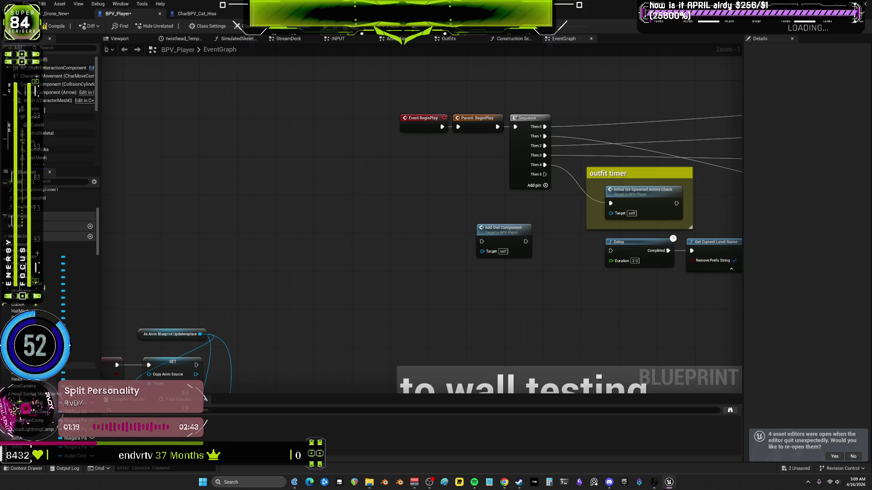
drag(242, 318, 338, 133)
scroll(391, 272, down, 3)
drag(391, 273, 391, 273)
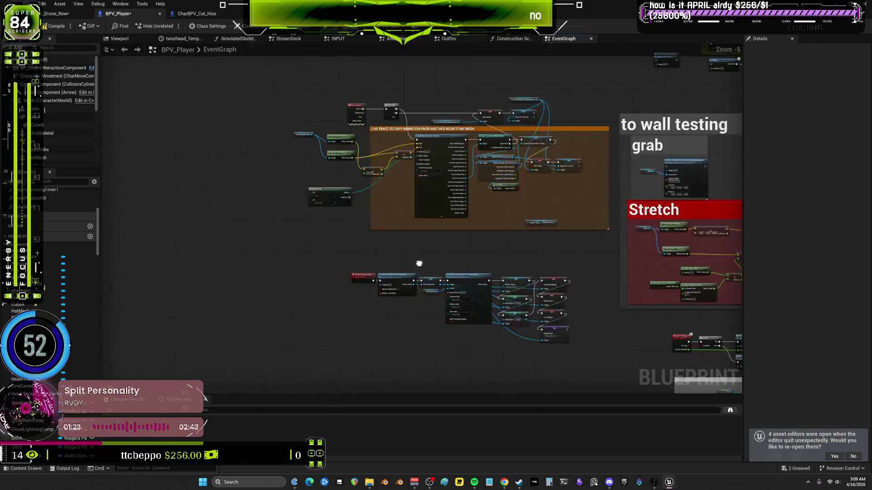
scroll(390, 227, up, 4)
drag(366, 167, 363, 195)
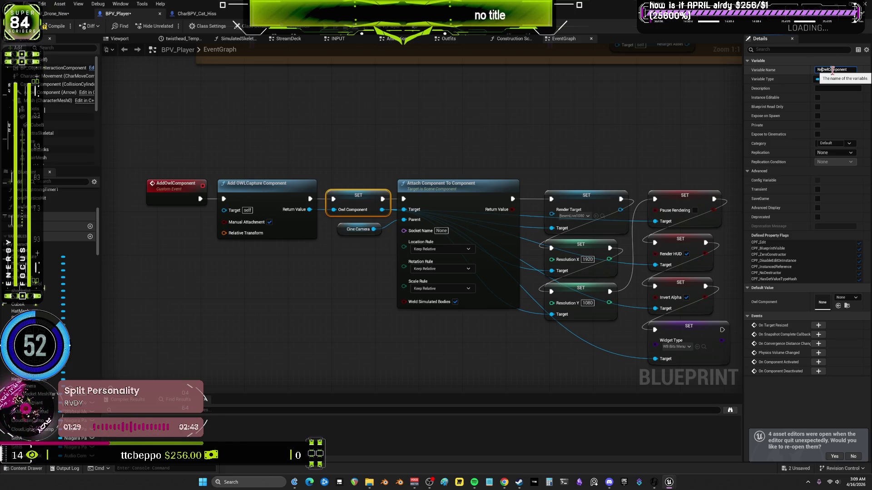
Name the variable New Owl Component, add its getter, and attach Set Component Tick Enabled
key(Return)
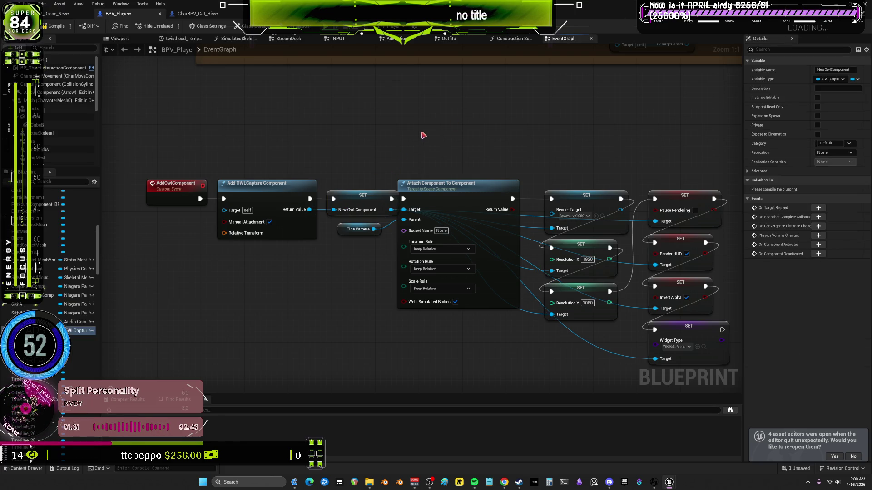
right_click(423, 135)
text(get new owl co)
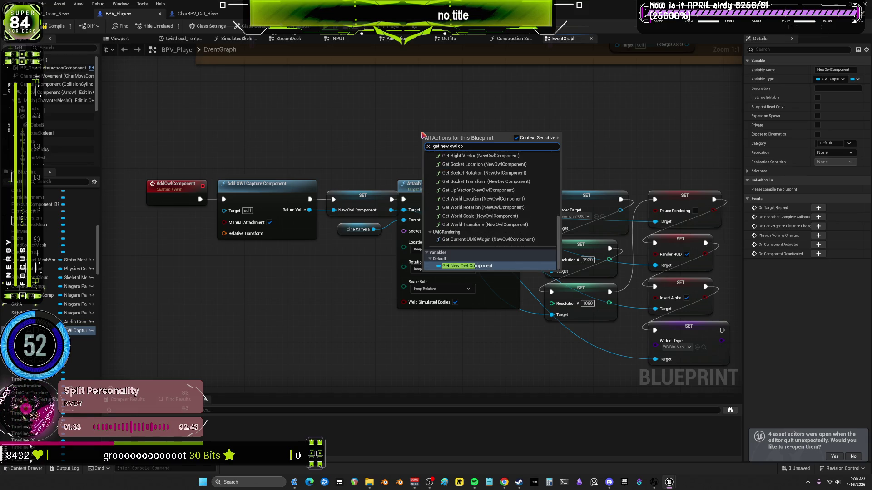
text(mp)
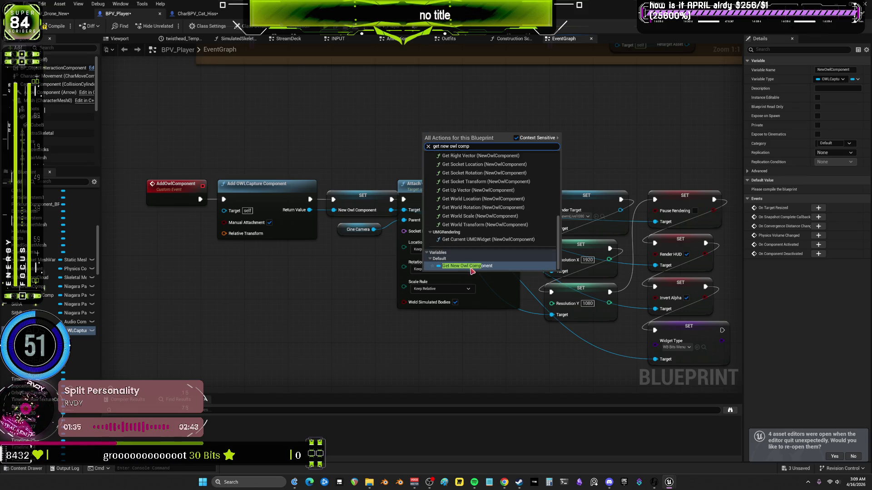
click(471, 266)
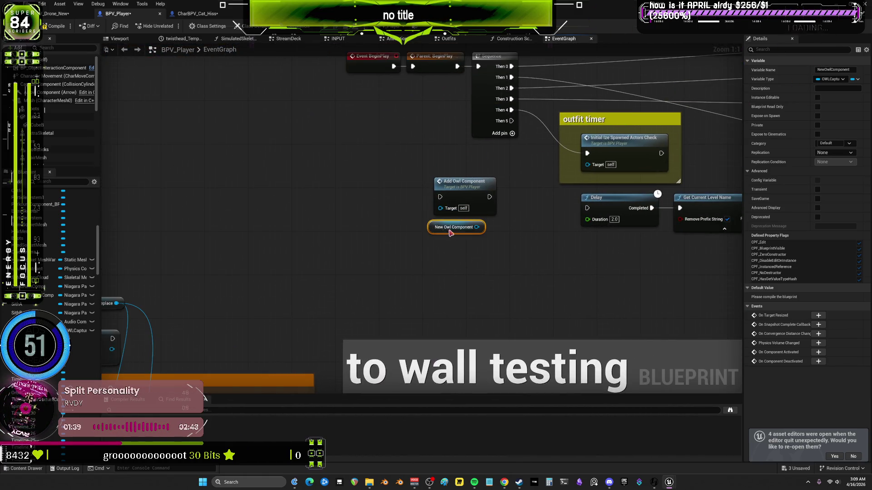
drag(476, 227, 503, 253)
text(set tick)
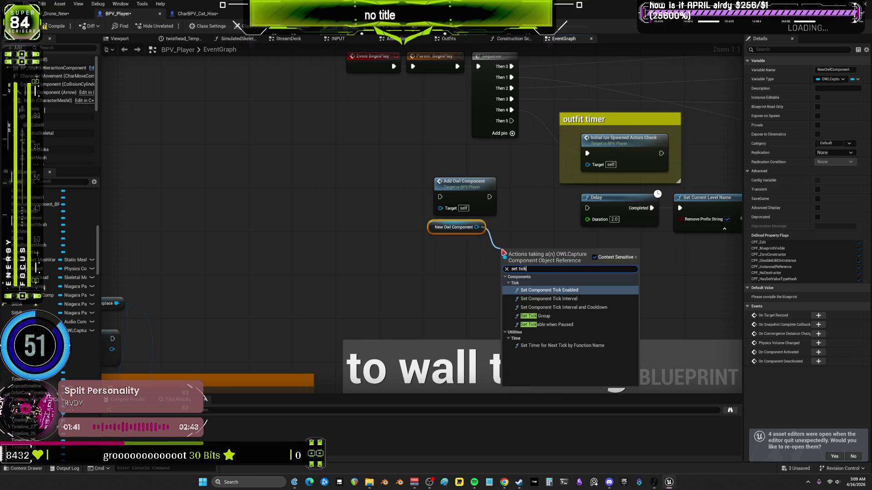
key(Return)
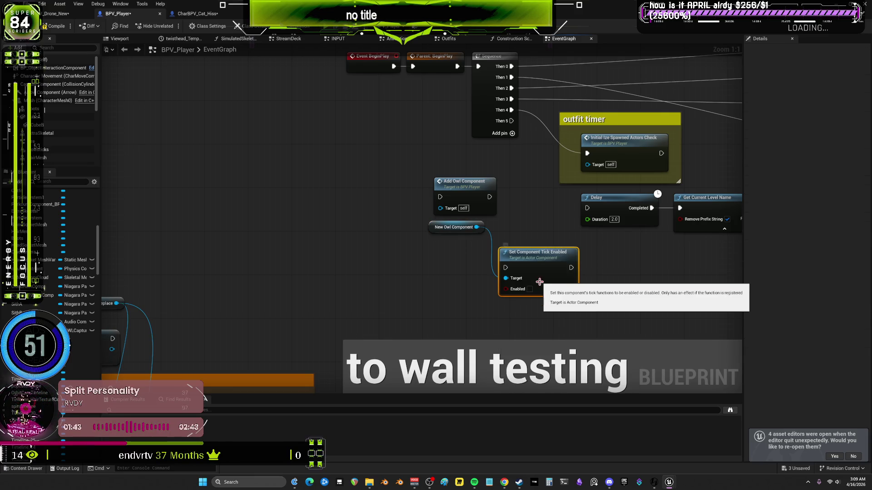
Wire Sequence Then 5 through Add Owl Component to tick enable and arrange the nodes
mouse_move(511, 121)
mouse_down()
mouse_move(440, 196)
mouse_move(506, 267)
mouse_up()
drag(454, 227, 388, 271)
drag(464, 184, 388, 195)
mouse_move(535, 277)
mouse_down()
mouse_move(468, 227)
mouse_move(470, 217)
mouse_up()
drag(375, 275, 375, 243)
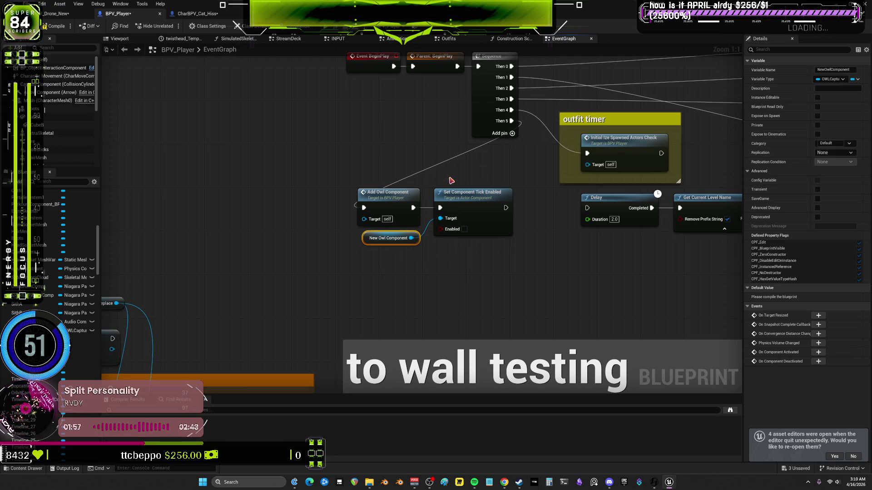
Shift BeginPlay and Sequence left and position the three Owl nodes below the Sequence
drag(451, 180, 496, 242)
mouse_move(410, 126)
mouse_down()
mouse_move(522, 175)
mouse_move(364, 175)
mouse_up()
mouse_move(517, 359)
mouse_down()
mouse_move(402, 276)
mouse_move(384, 250)
mouse_up()
click(425, 244)
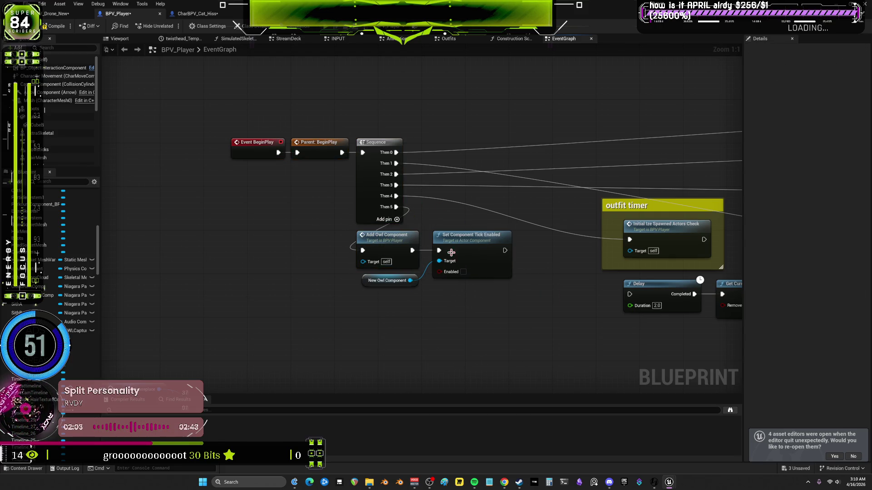
mouse_move(382, 282)
mouse_down()
mouse_move(445, 321)
mouse_move(327, 234)
mouse_move(402, 230)
mouse_move(412, 212)
mouse_move(405, 205)
mouse_up()
click(480, 328)
click(457, 311)
mouse_move(506, 278)
mouse_down()
mouse_move(413, 199)
mouse_move(370, 250)
mouse_move(363, 242)
mouse_up()
click(409, 212)
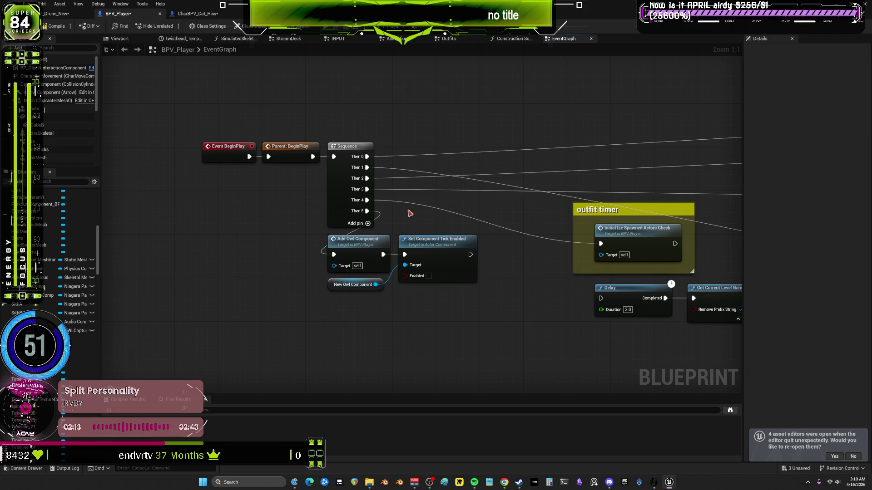
Nudge Set Component Tick Enabled right, recentre the view, and check Sequence Then 4's pin
click(370, 289)
drag(456, 266, 462, 266)
click(369, 291)
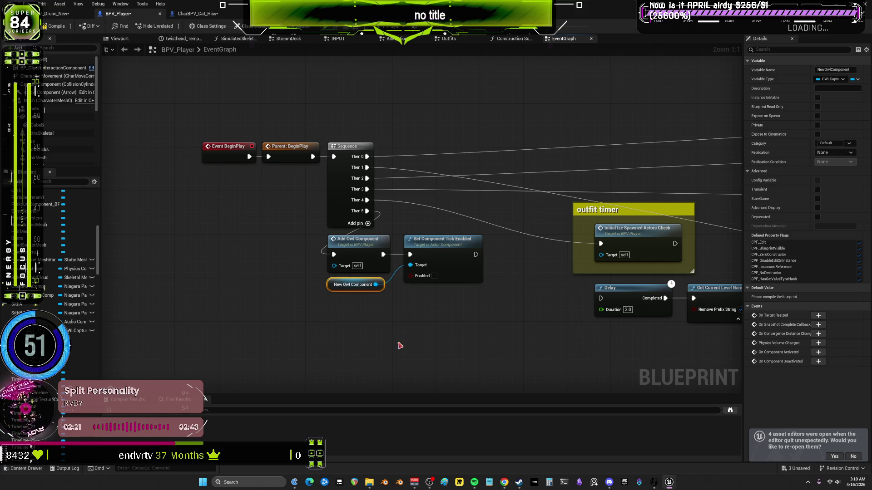
drag(436, 315, 468, 332)
mouse_move(293, 130)
mouse_down()
mouse_move(423, 244)
mouse_move(451, 249)
mouse_move(487, 298)
mouse_move(473, 278)
mouse_move(469, 312)
mouse_move(457, 309)
mouse_move(467, 292)
mouse_move(446, 302)
mouse_move(485, 314)
mouse_up()
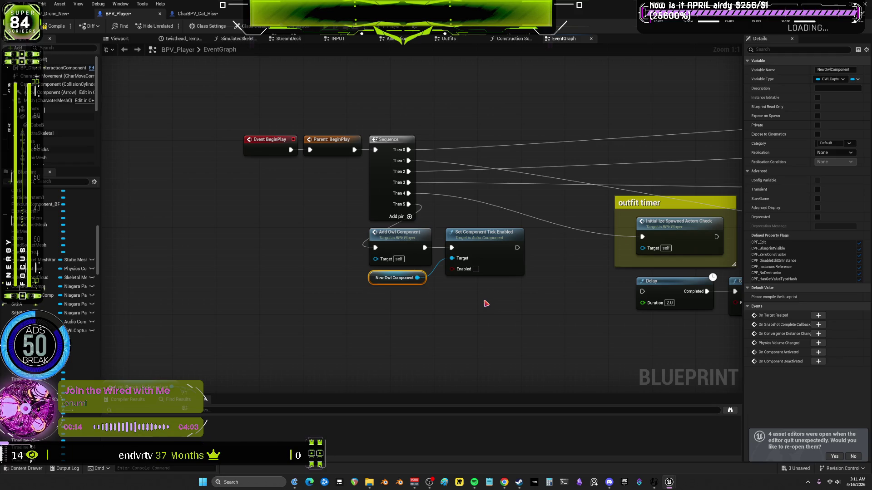
mouse_move(490, 213)
mouse_down()
mouse_move(466, 213)
mouse_move(463, 223)
mouse_up()
drag(453, 216, 429, 184)
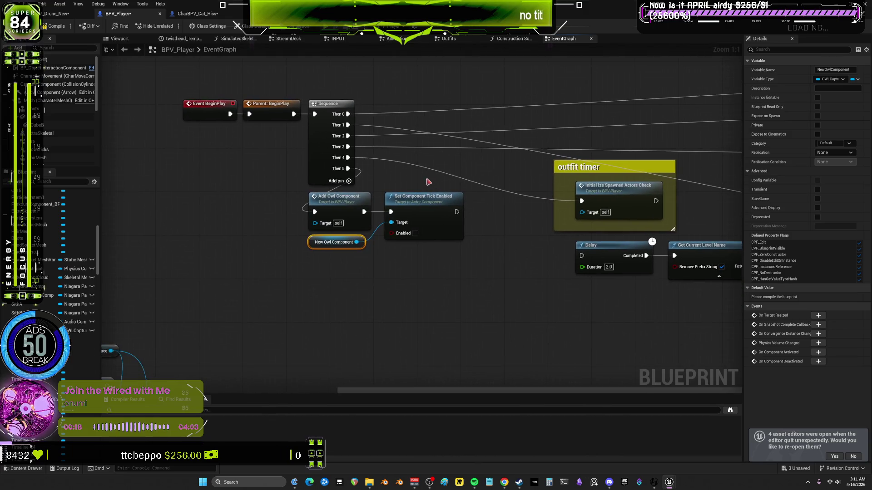
click(427, 183)
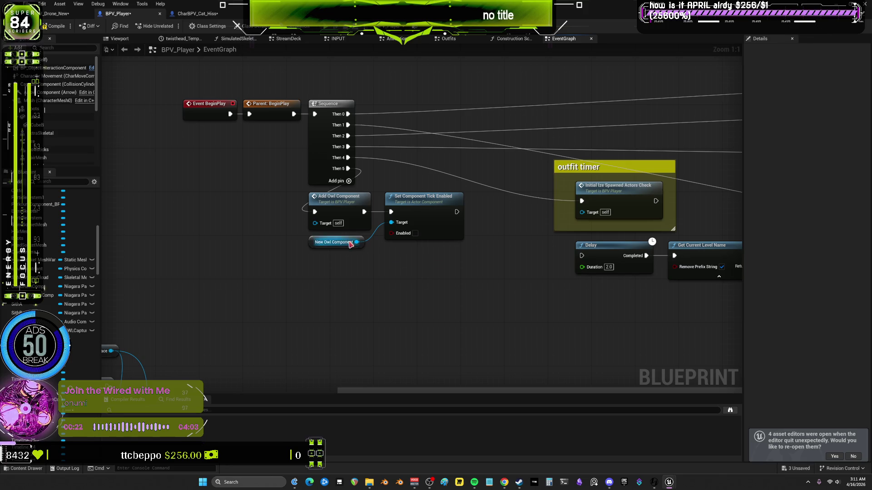
drag(348, 158, 406, 166)
click(372, 172)
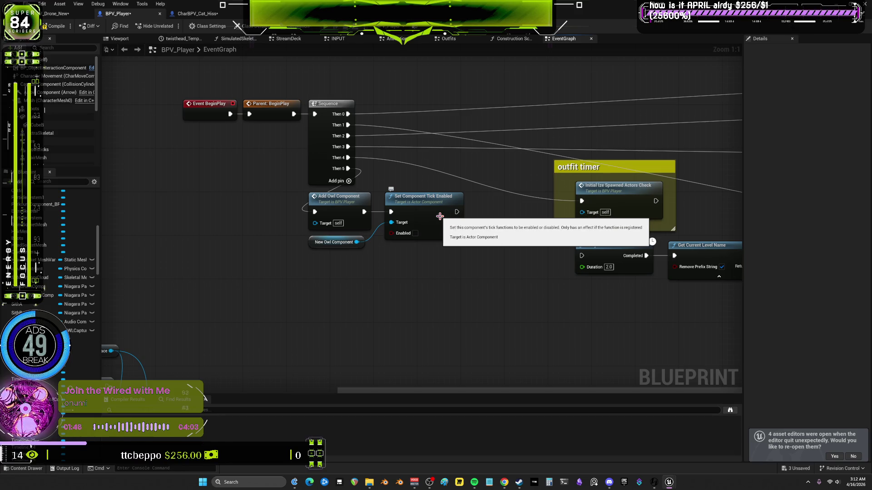
Reposition the three Owl nodes up beside the BeginPlay chain
drag(238, 131, 388, 170)
scroll(506, 178, down, 2)
scroll(507, 178, down, 1)
mouse_move(424, 279)
mouse_down()
mouse_move(315, 221)
mouse_move(372, 216)
mouse_move(380, 205)
mouse_move(378, 268)
mouse_move(398, 195)
mouse_move(399, 249)
mouse_move(405, 239)
mouse_move(414, 244)
mouse_up()
scroll(381, 205, up, 3)
drag(336, 258, 401, 225)
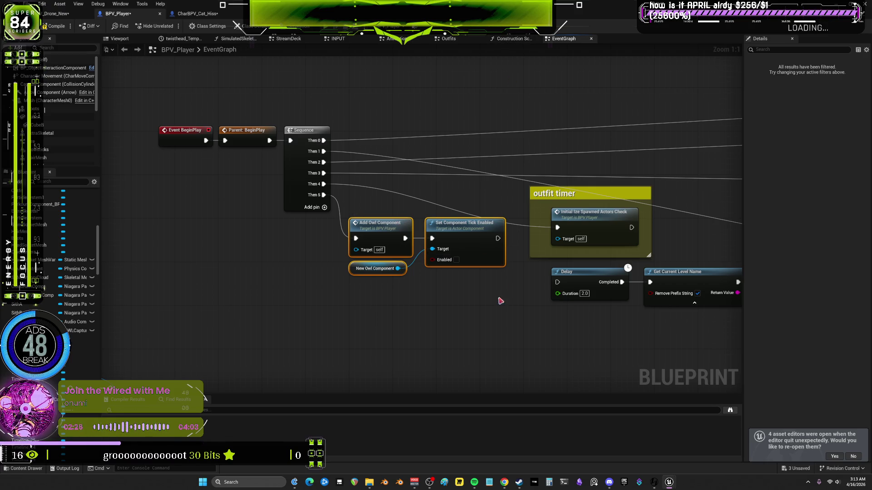
click(485, 306)
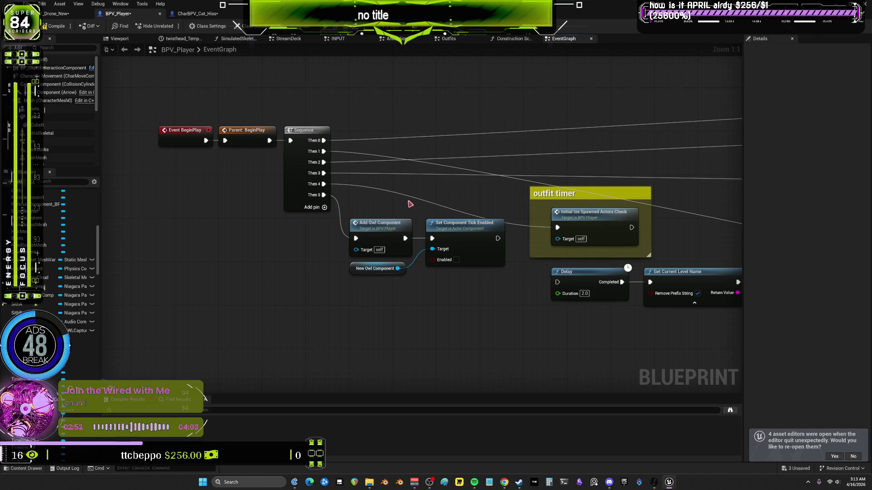
Move the BeginPlay chain, Owl nodes and outfit timer comment together down-right
mouse_move(468, 288)
mouse_down()
mouse_move(465, 275)
mouse_move(470, 287)
mouse_up()
scroll(470, 287, down, 4)
mouse_move(183, 117)
mouse_down()
mouse_move(347, 165)
mouse_move(530, 178)
mouse_move(339, 203)
mouse_move(128, 175)
mouse_move(431, 209)
mouse_move(527, 259)
mouse_up()
scroll(431, 209, up, 4)
mouse_move(123, 156)
mouse_down()
mouse_move(492, 351)
mouse_move(518, 325)
mouse_up()
scroll(573, 270, down, 3)
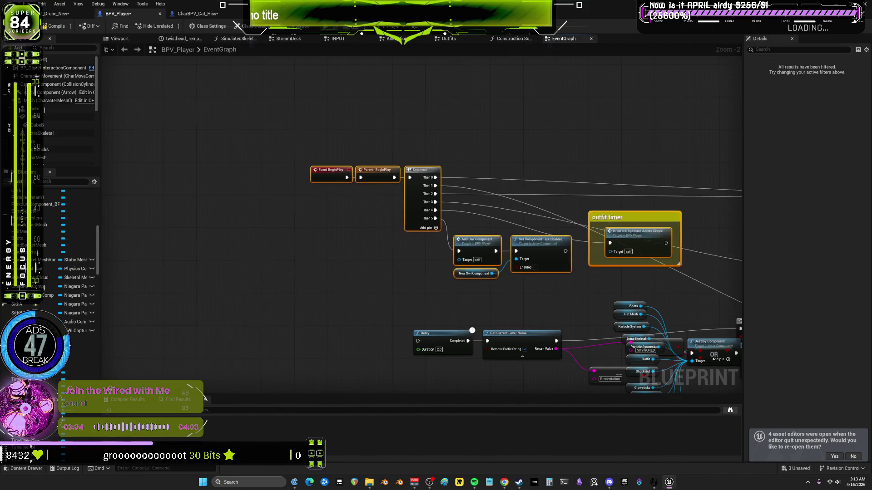
mouse_move(383, 226)
mouse_down()
mouse_move(491, 236)
mouse_move(452, 245)
mouse_move(393, 212)
mouse_up()
Open the CharBPV_Cat_Hiss Blueprint's event graph
scroll(360, 204, up, 3)
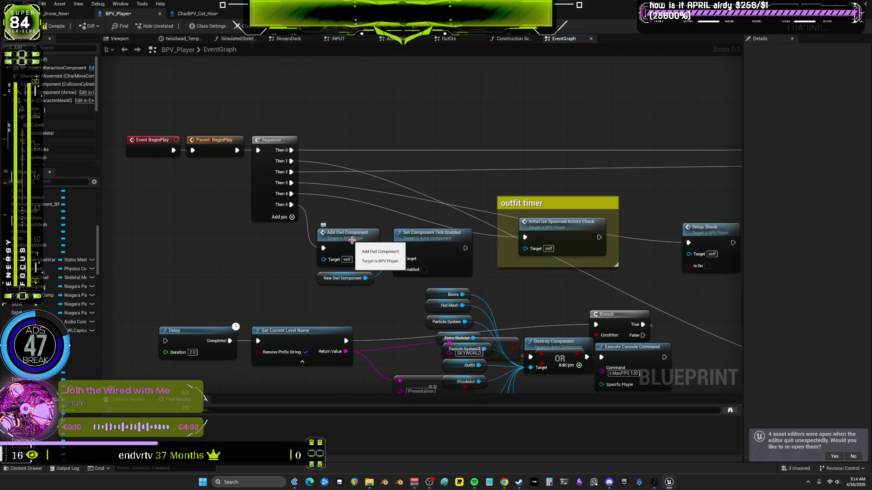
scroll(433, 261, up, 1)
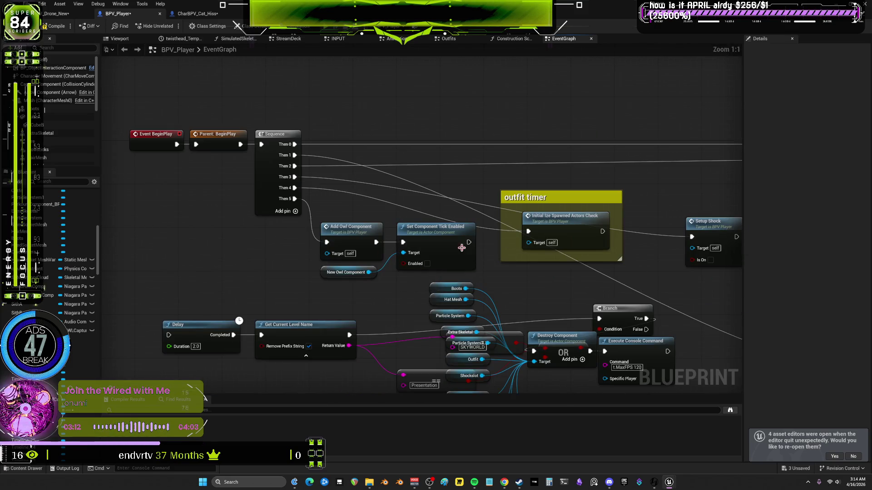
scroll(361, 182, up, 1)
click(194, 15)
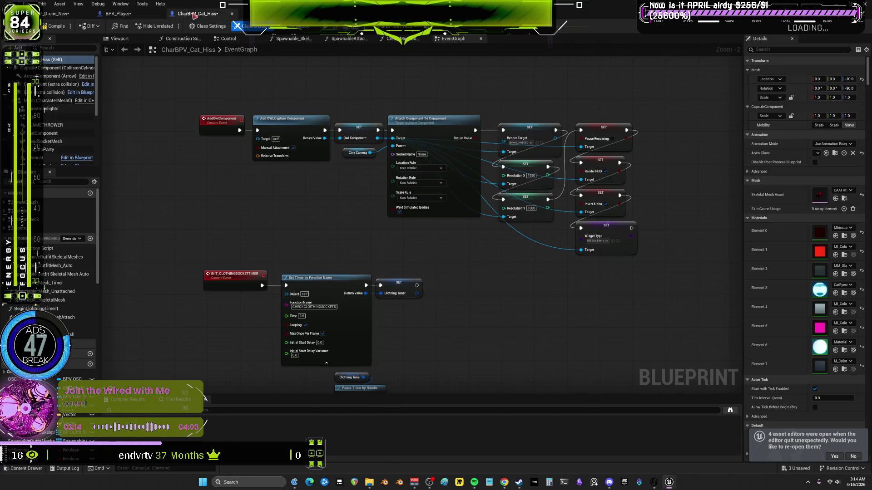